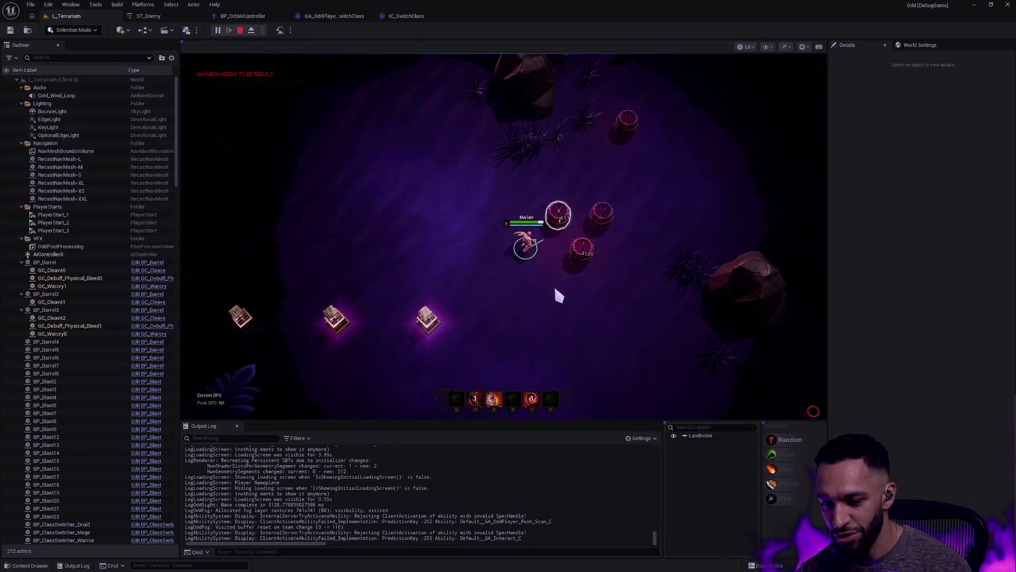
Cast the E ability and T warcry, then move the champion across the arena toward the enemies.
key(e)
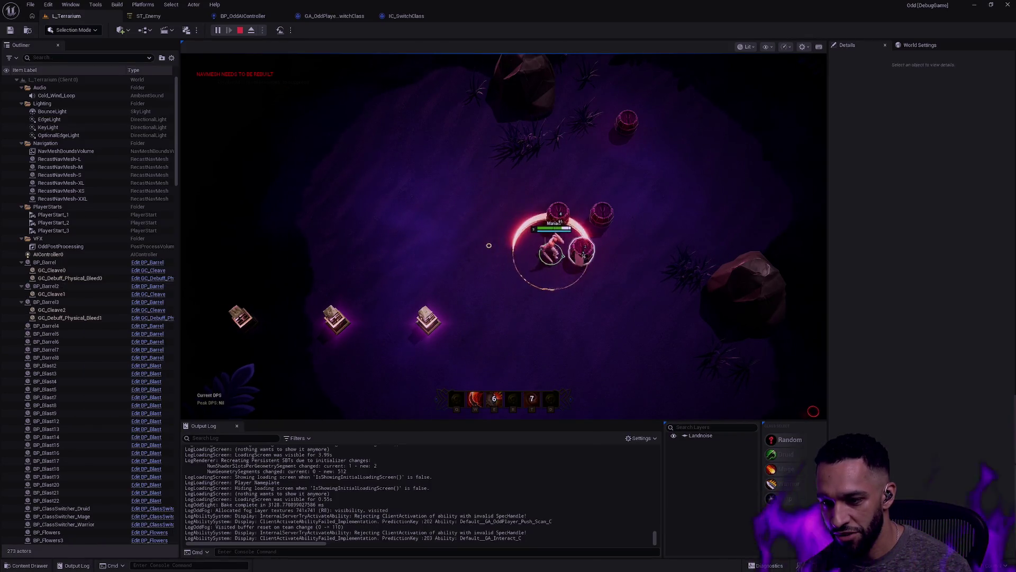
key(t)
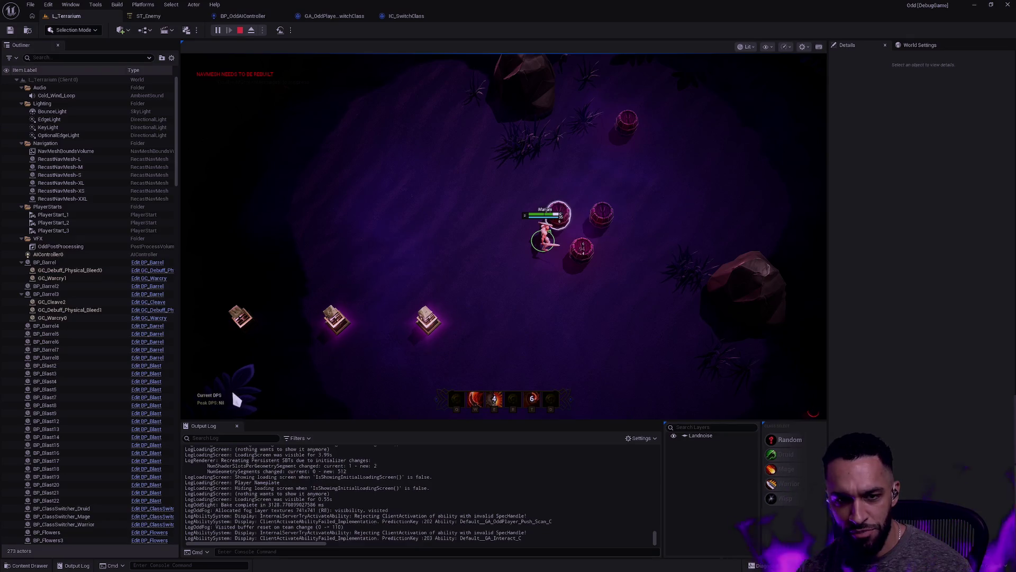
click(519, 270)
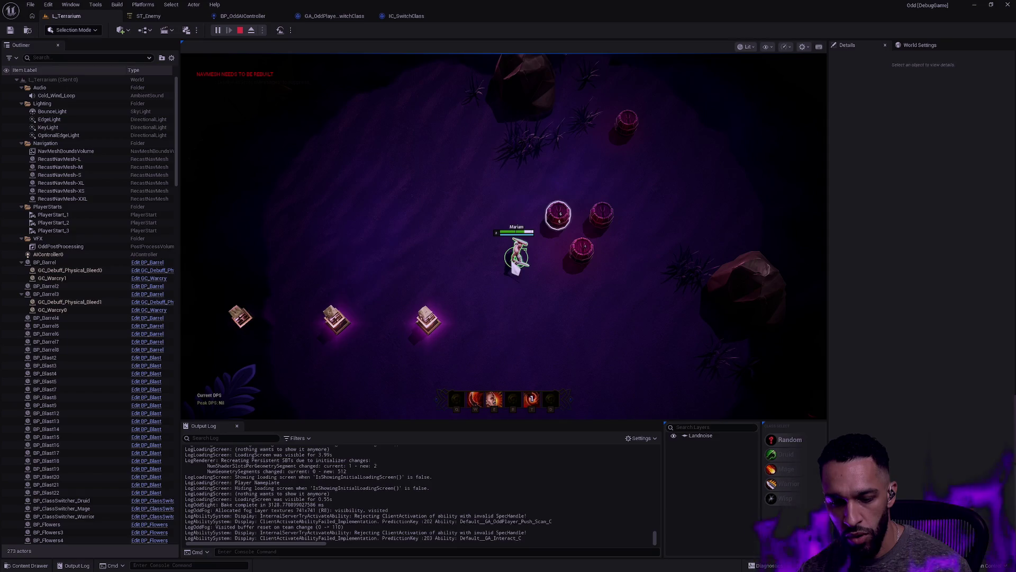
click(426, 273)
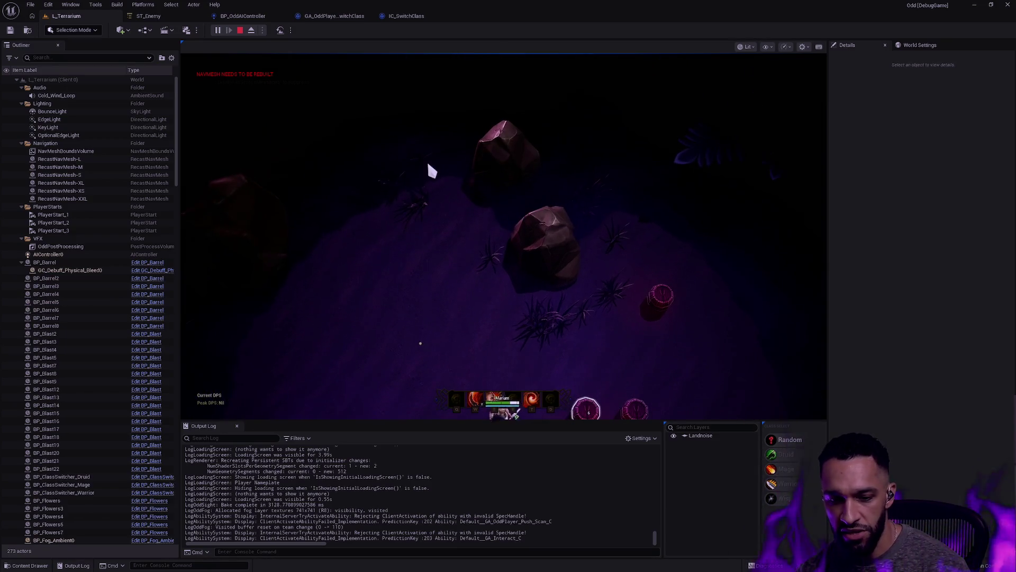
click(453, 211)
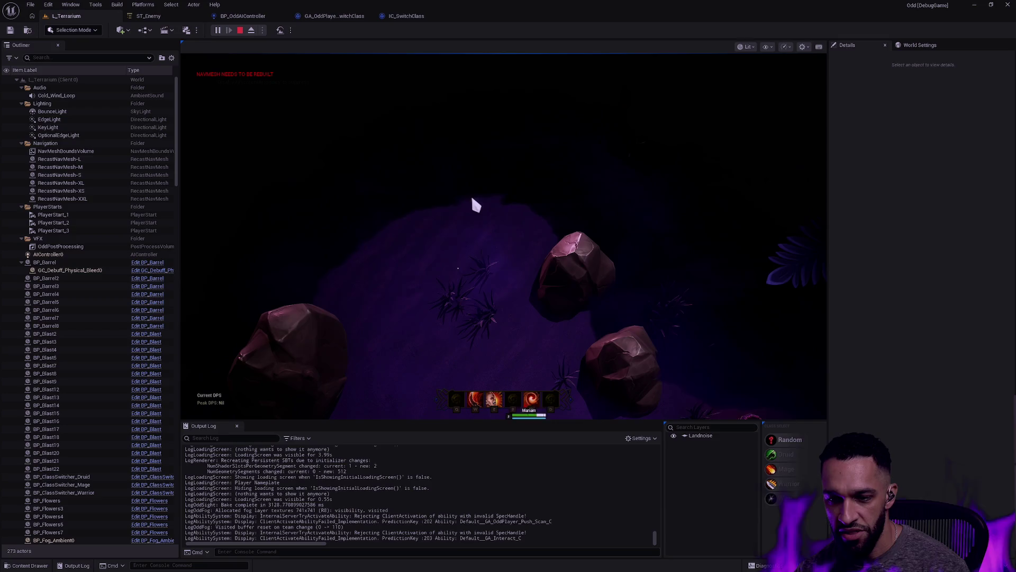
click(477, 191)
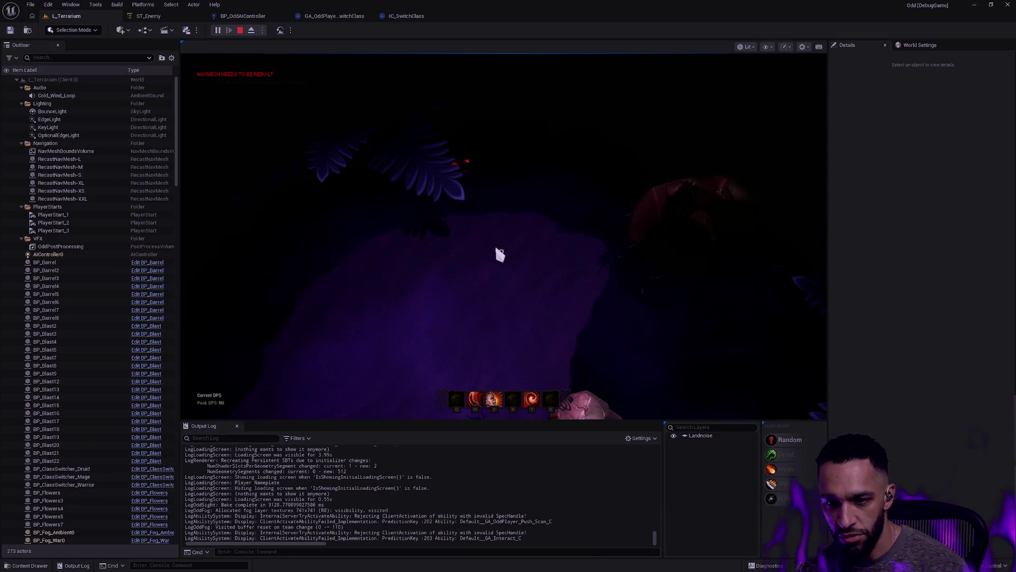
click(535, 207)
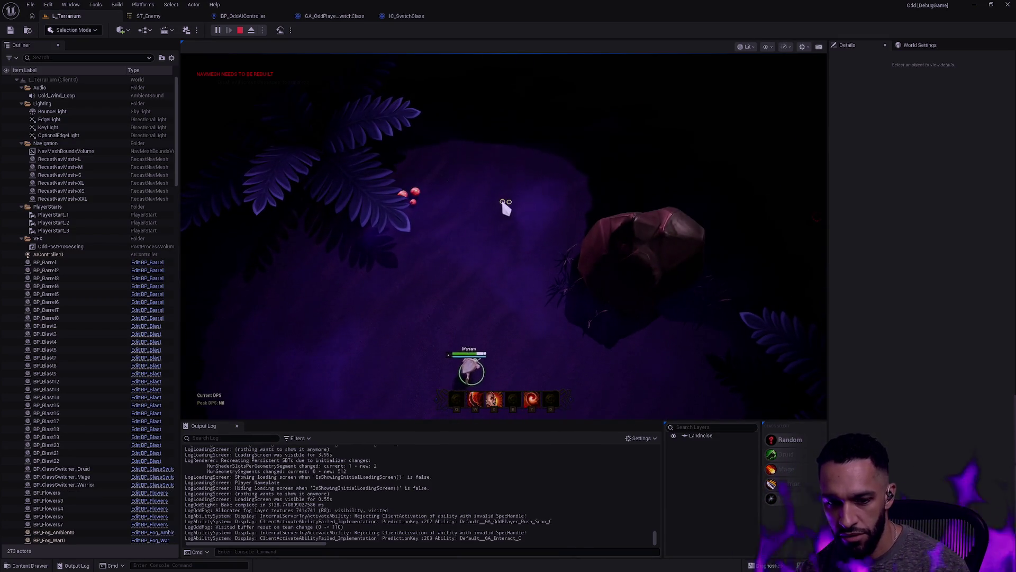
click(513, 211)
Attack the enemy group with E, T and W abilities, then dodge to the upper right.
key(e)
key(t)
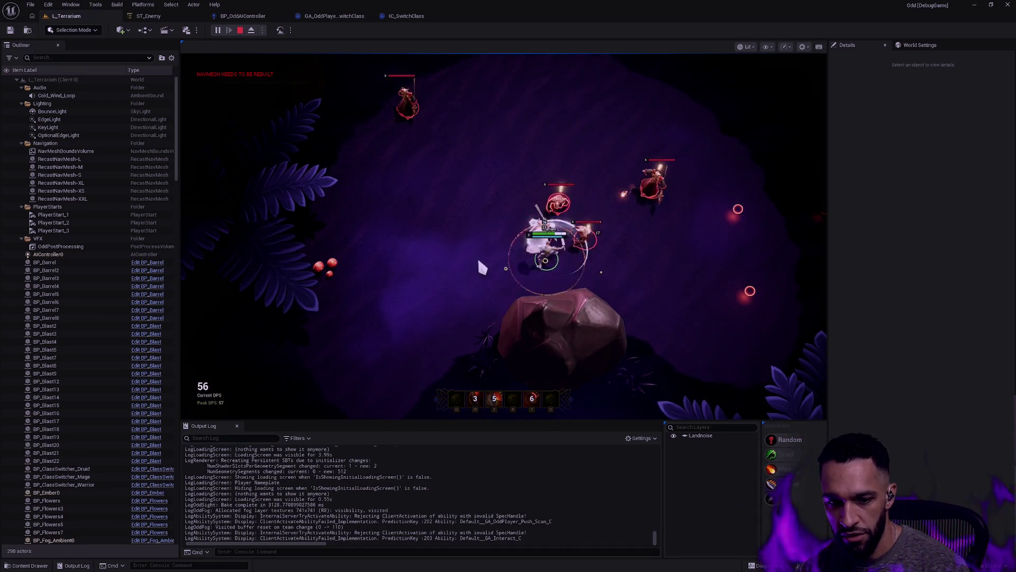
key(w)
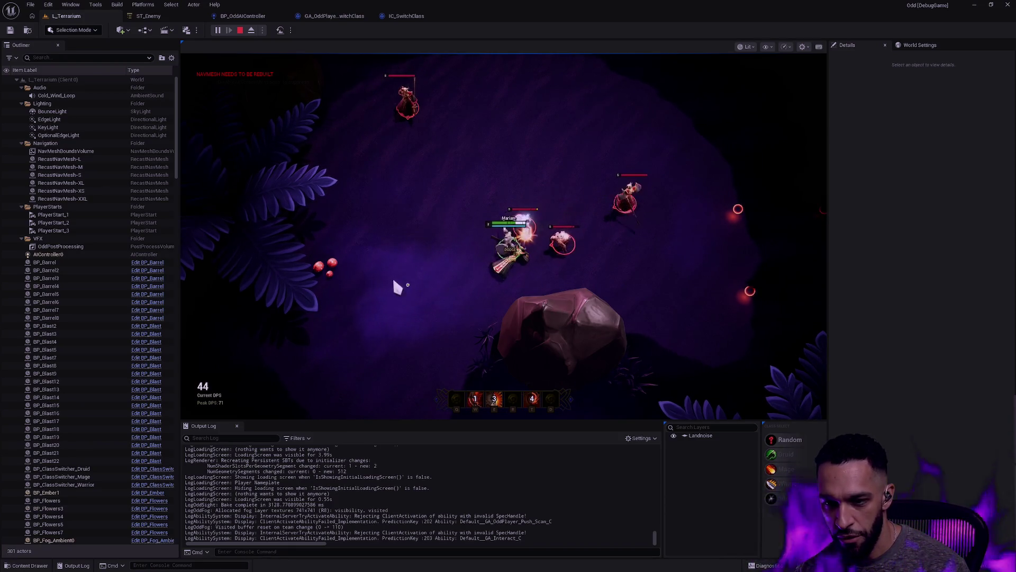
key(w)
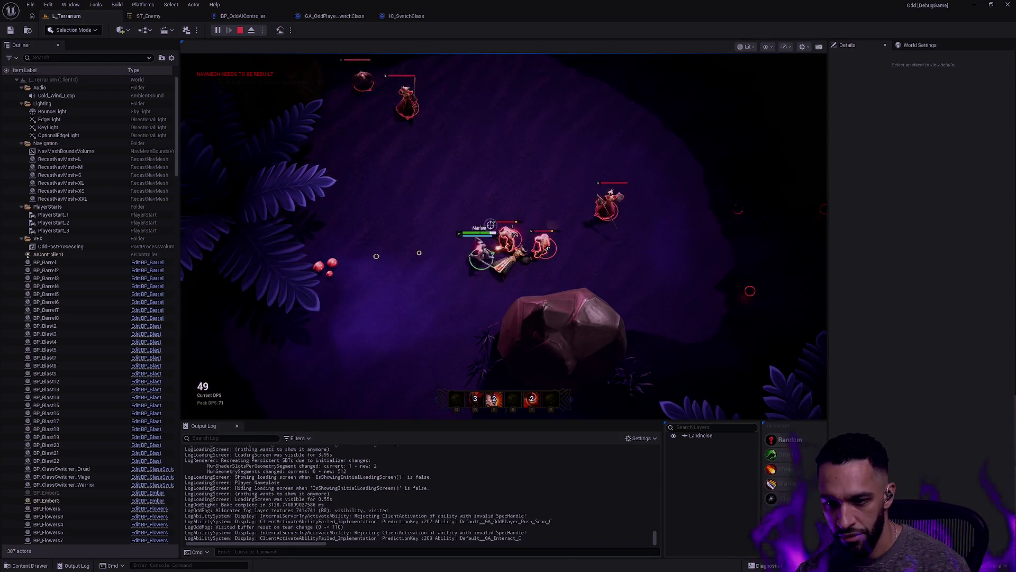
key(e)
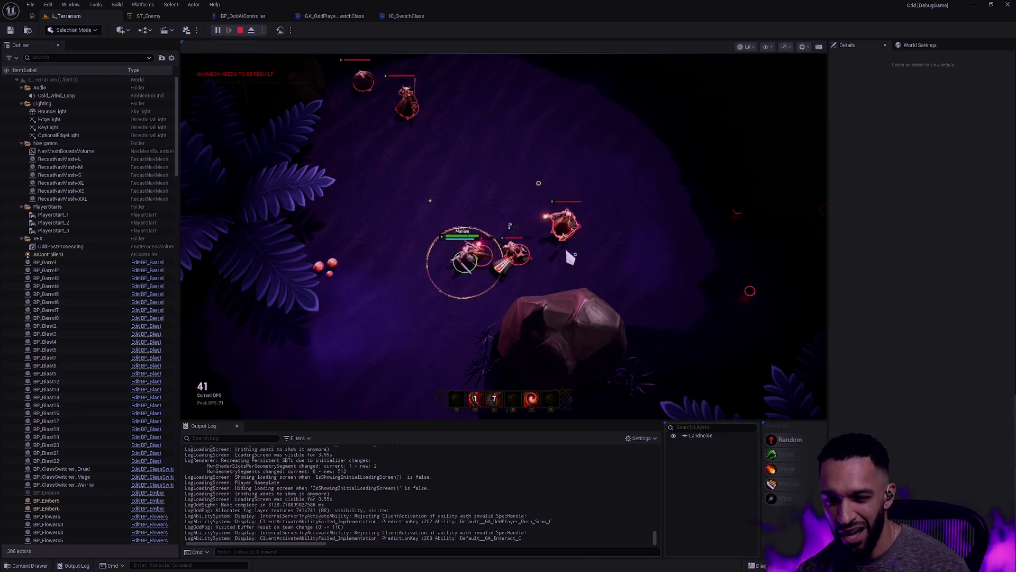
key(space)
key(w)
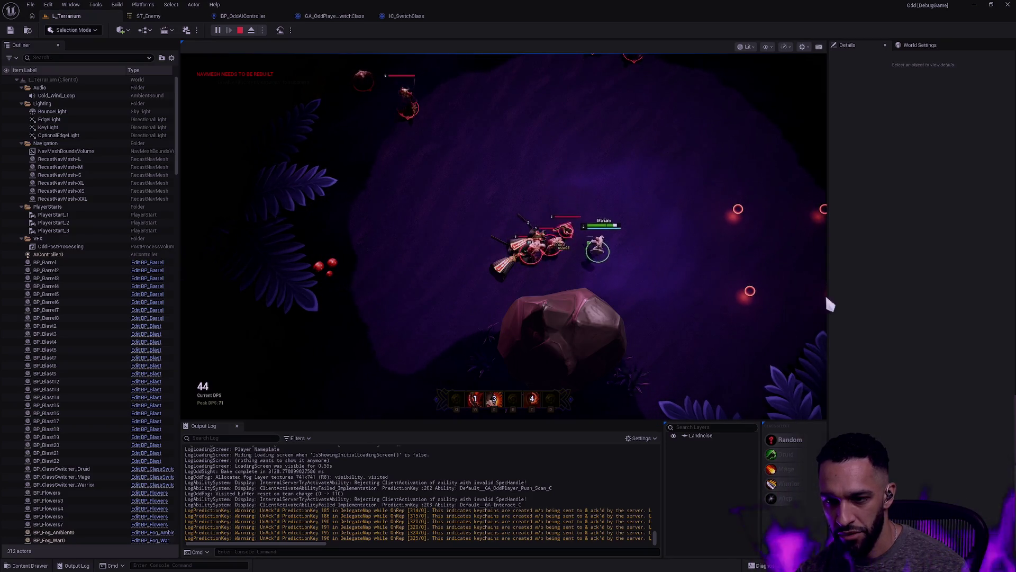
Chase the enemies to the right, striking them with W, E and D abilities.
right_click(534, 323)
right_click(636, 253)
key(w)
key(w)
key(e)
right_click(609, 220)
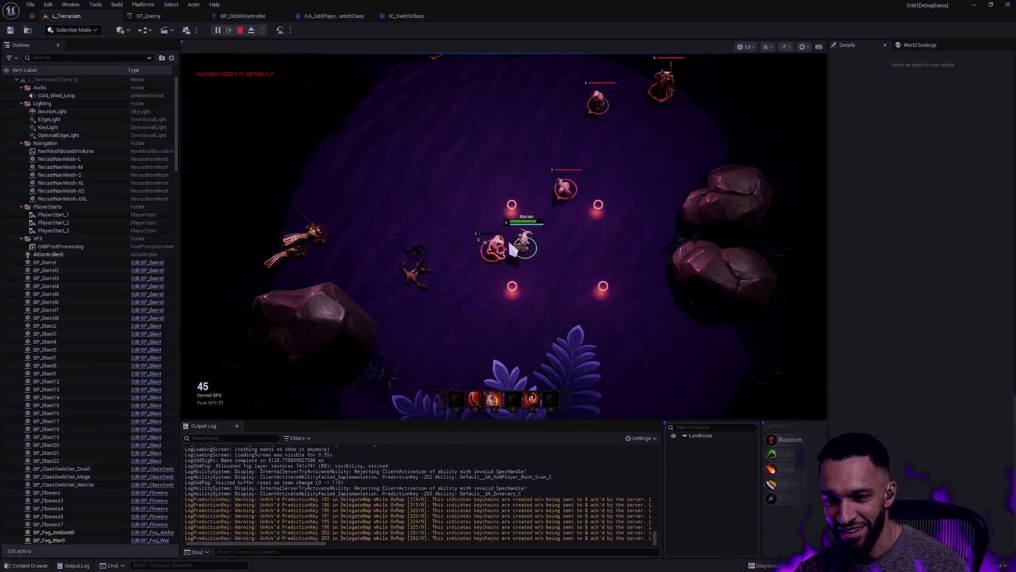
right_click(639, 244)
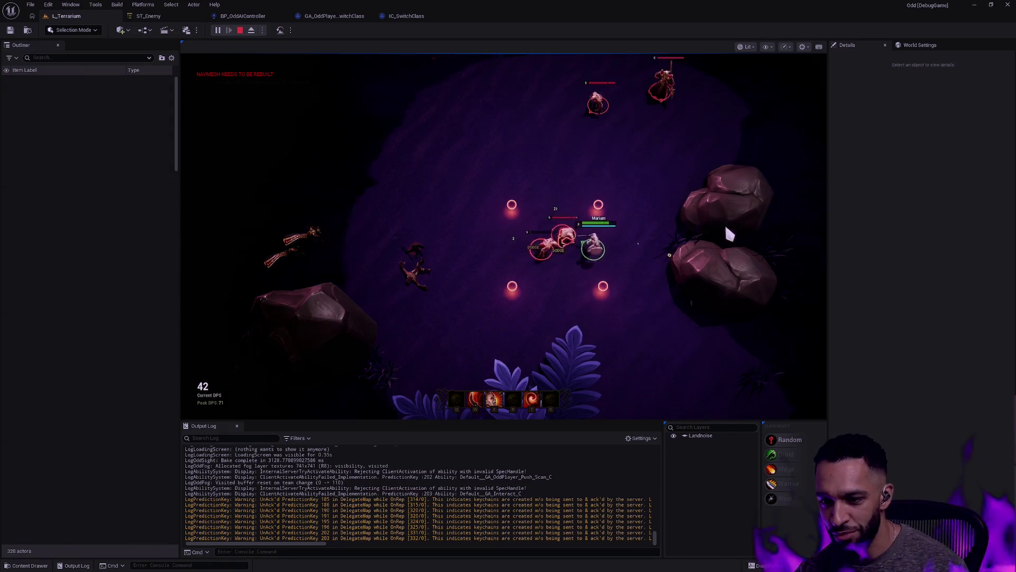
key(w)
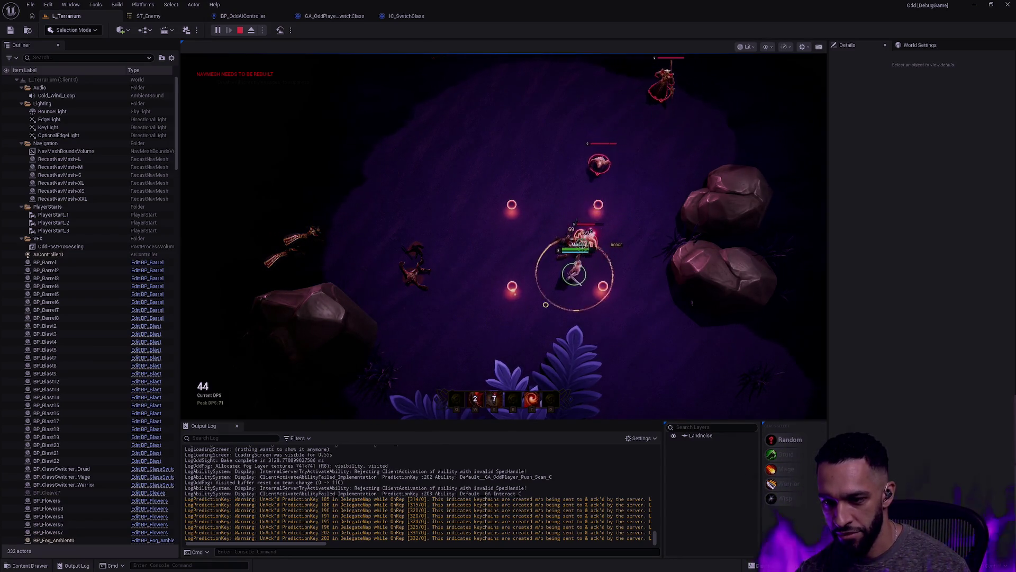
key(e)
key(d)
key(w)
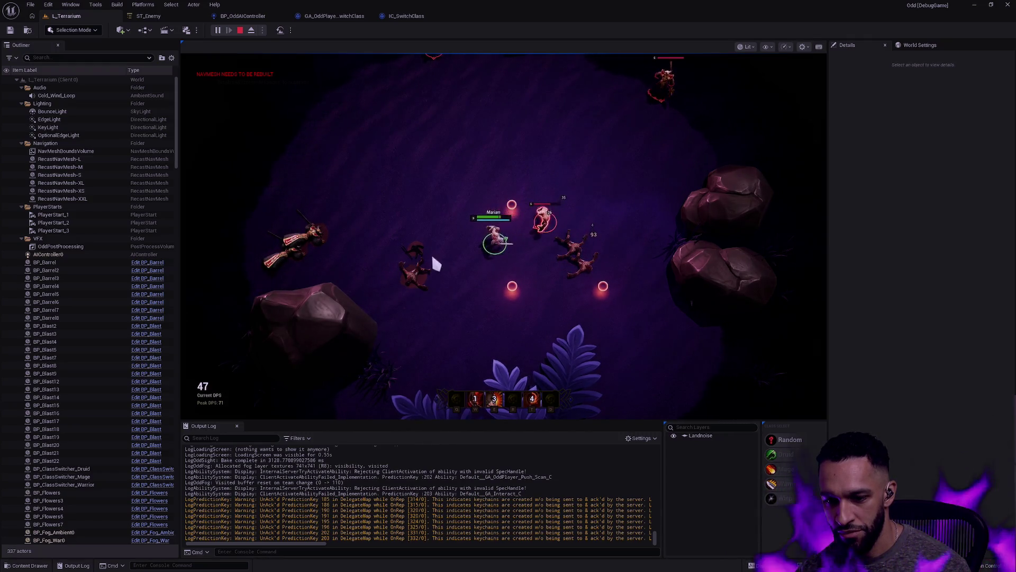
Finish the fight with the W, E and D abilities.
key(w)
key(e)
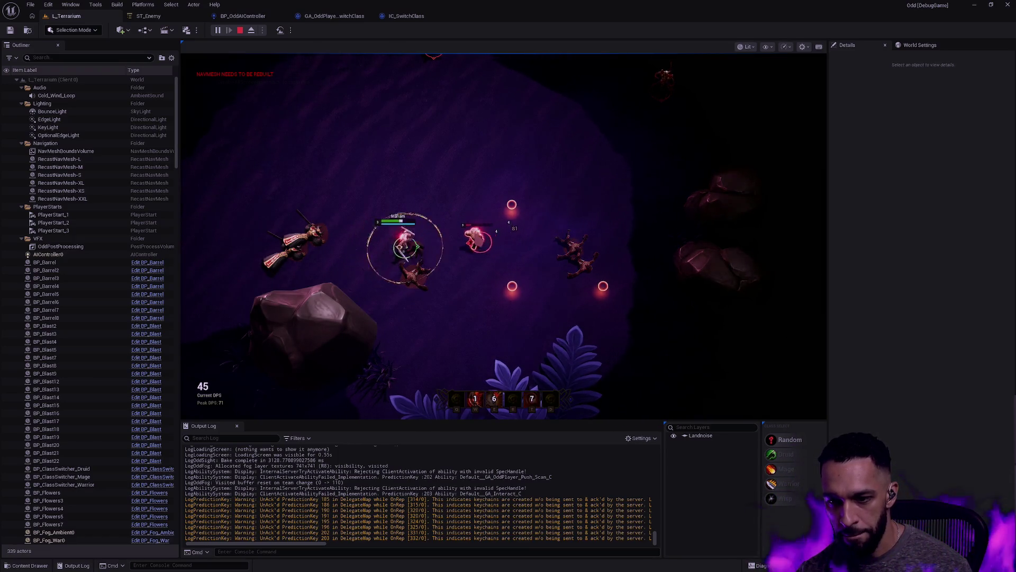
key(d)
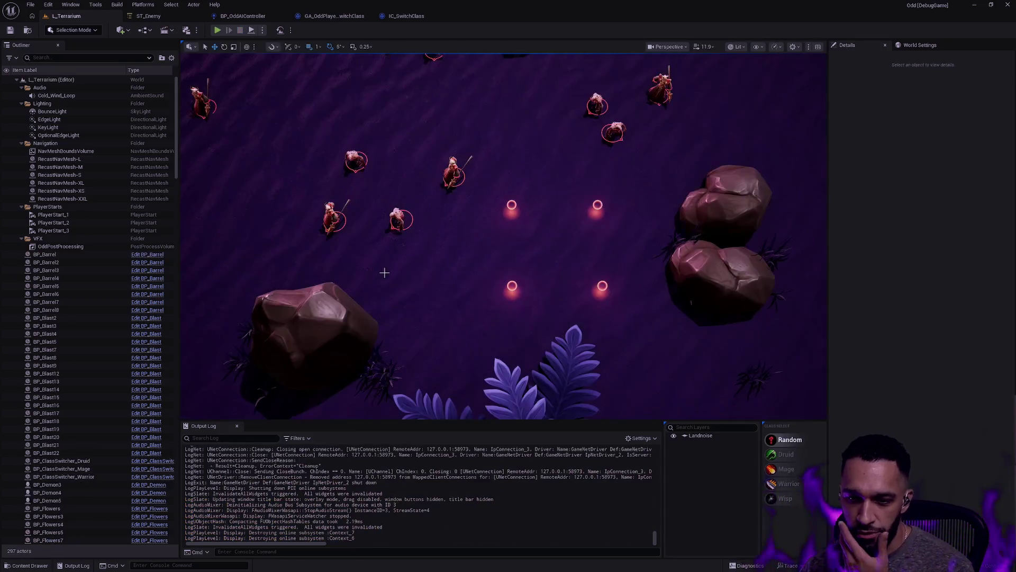
Begin the Claude Code reply 'So I hooked up the Add' and check the GA_OddPlayer_SwitchClass blueprint.
key(ctrl+super+Left)
key(ctrl+super+Left)
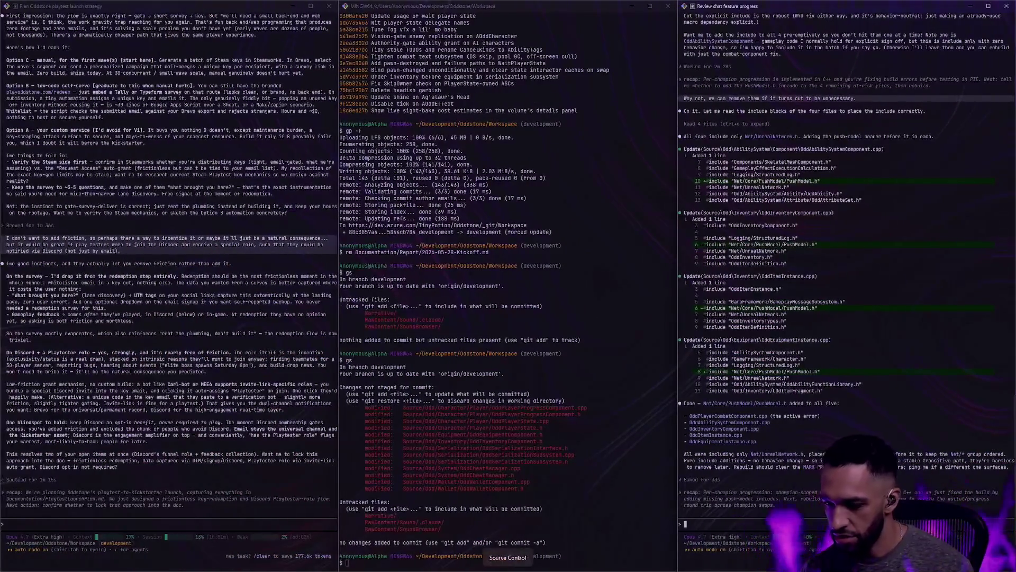
text(So I hooked up the Add)
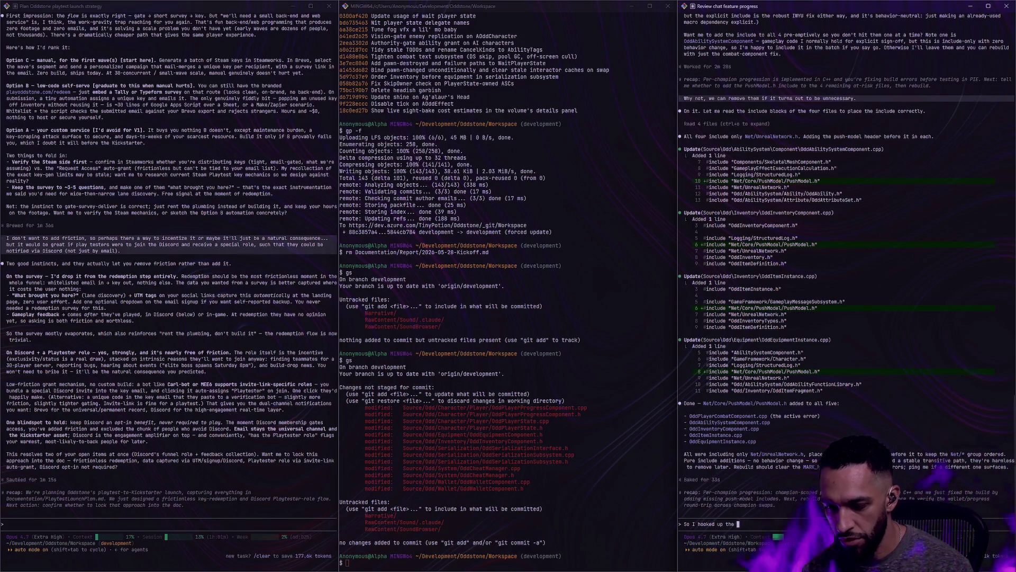
key(ctrl+super+Right)
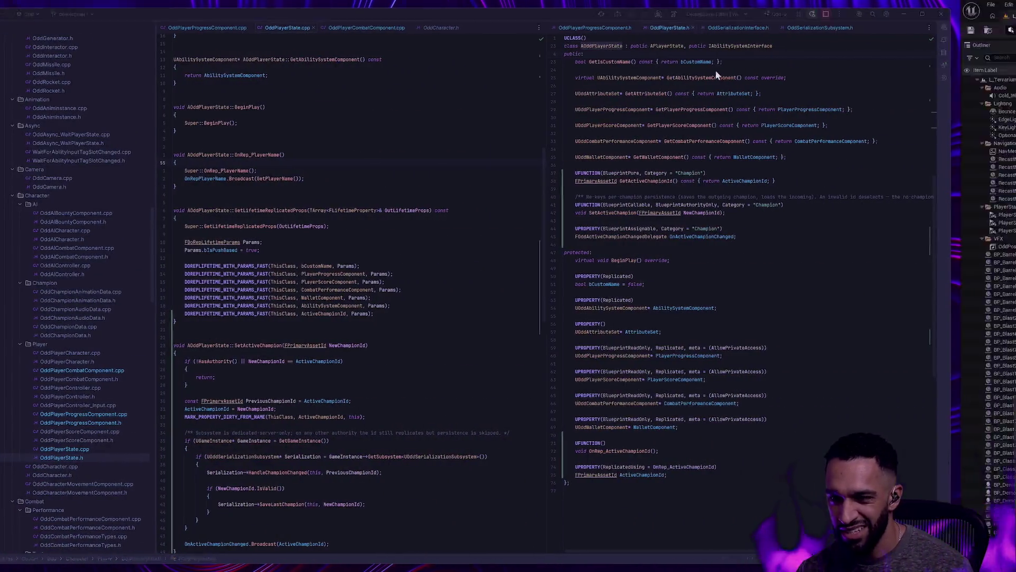
key(ctrl+super+Right)
click(334, 16)
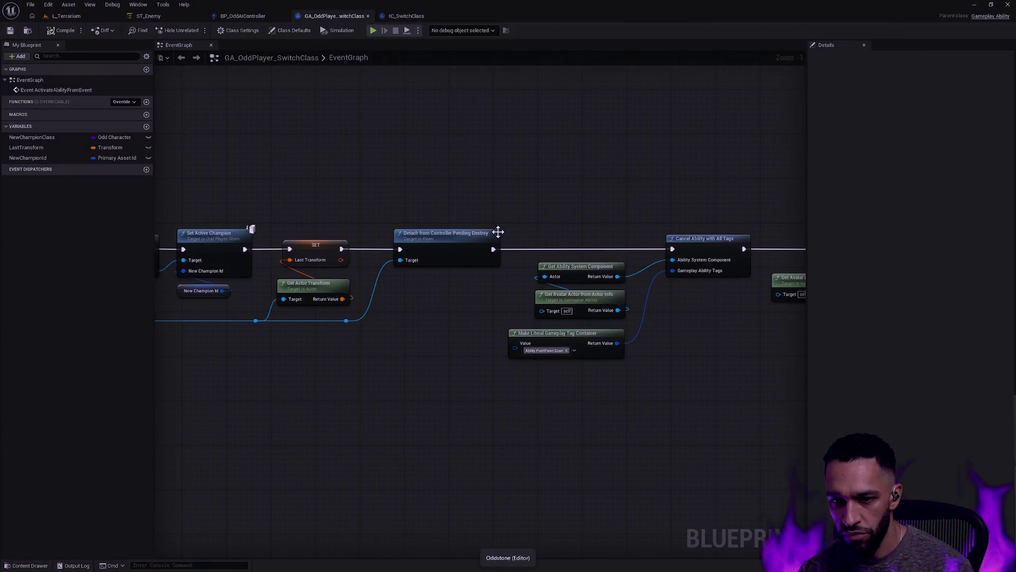
Continue the reply with 'hampion and it' and 'and'.
key(ctrl+super+Left)
key(ctrl+super+Left)
text(So I hooked up the SetActive)
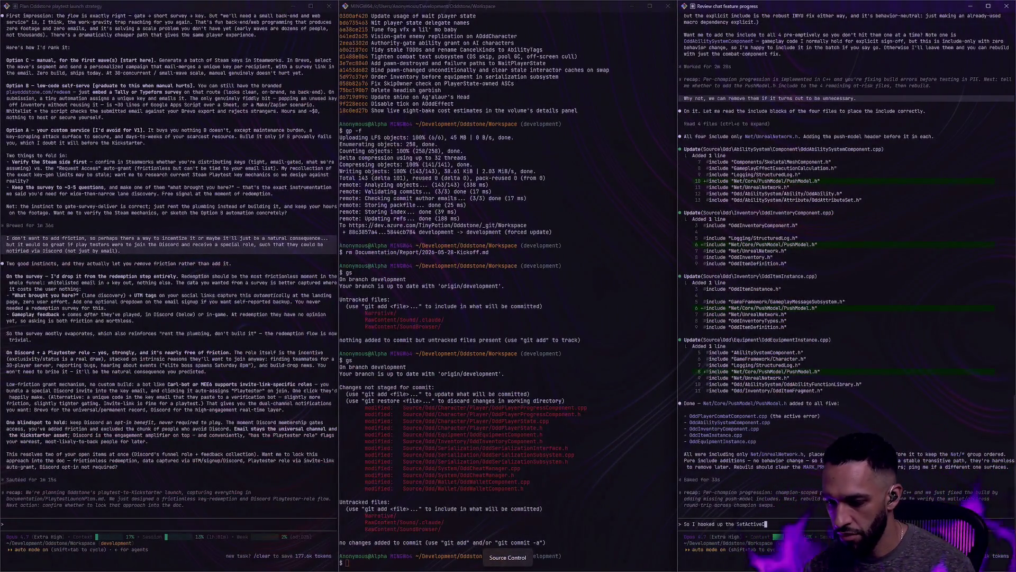
text(hampion and it seems to)
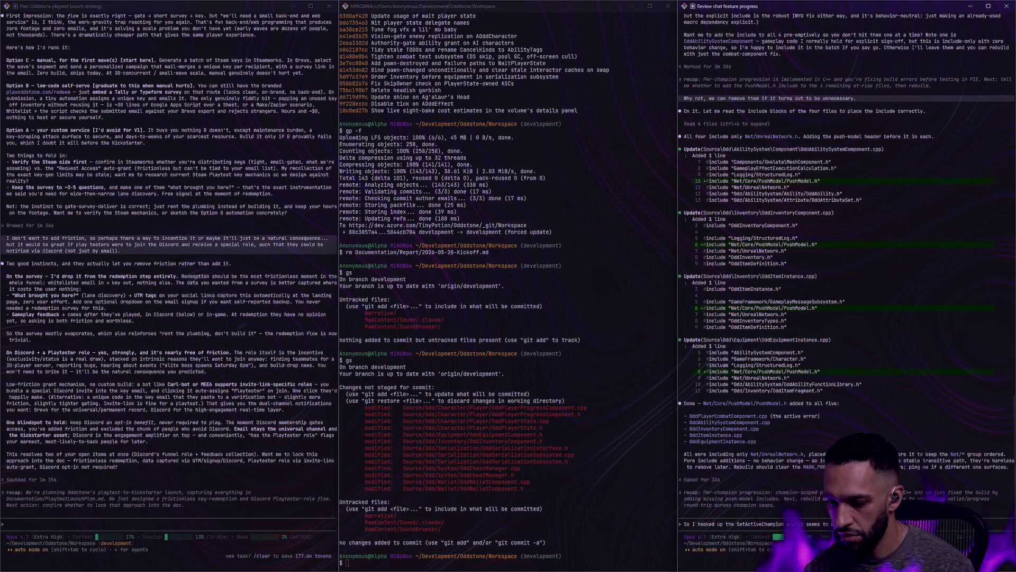
text(and)
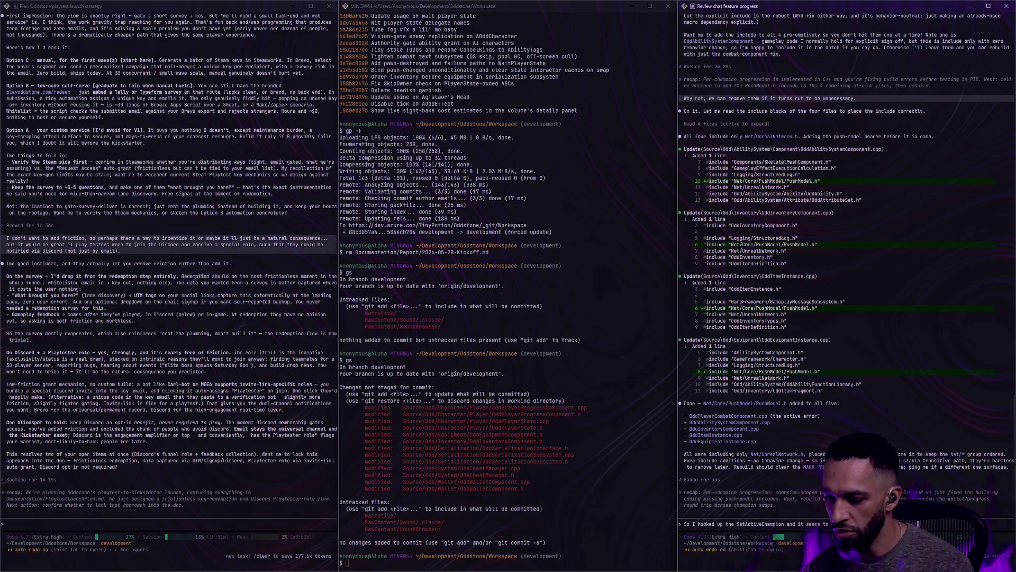
Return to the L_Terrarium level and start a new Play-In-Editor session.
key(ctrl+super+Right)
key(ctrl+super+Right)
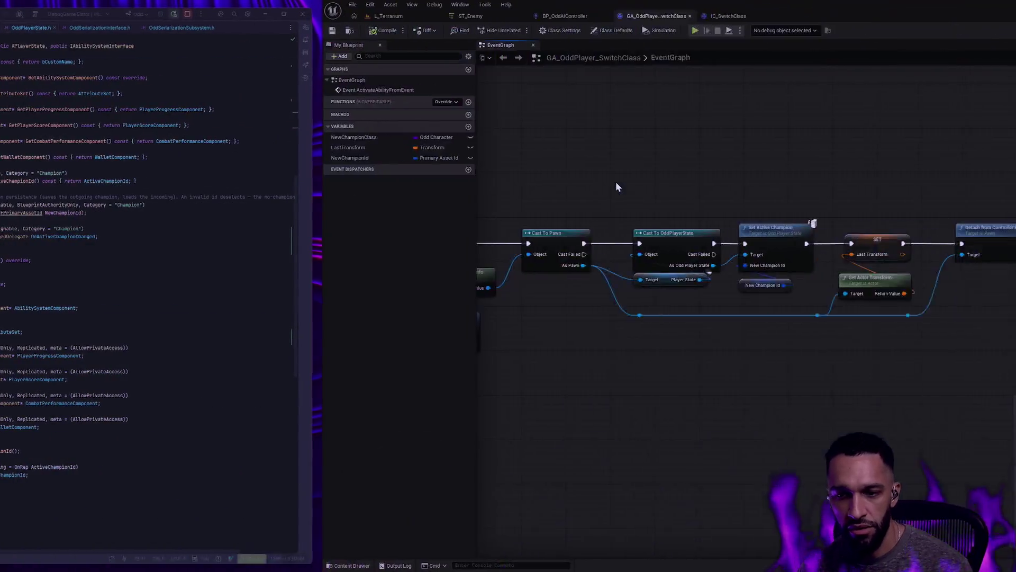
click(66, 16)
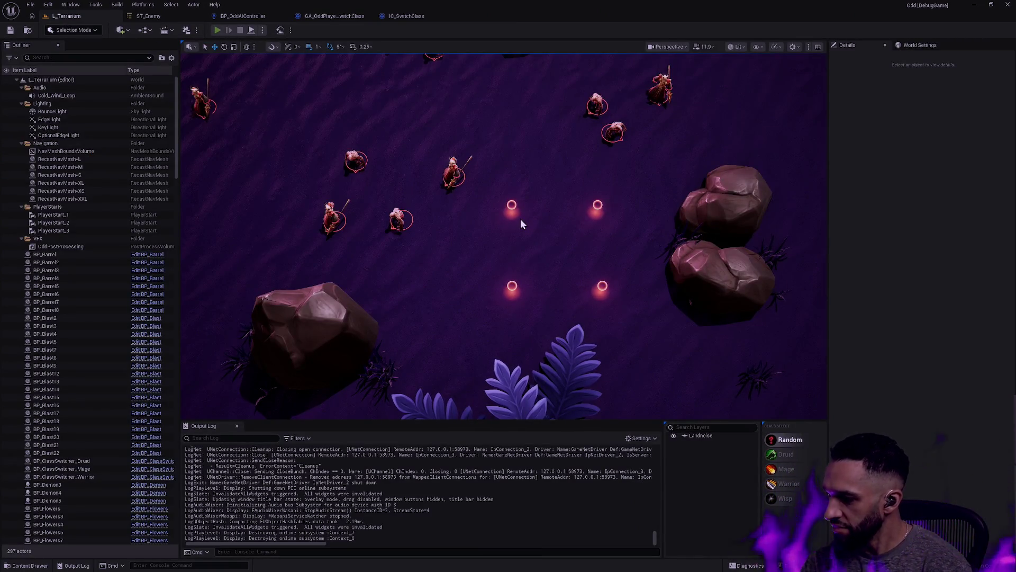
key(alt+p)
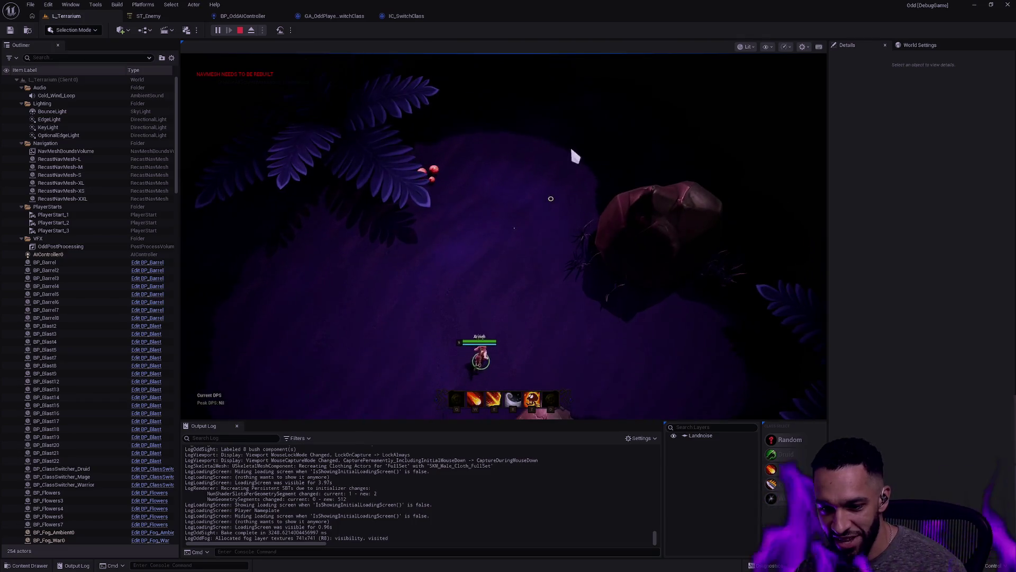
Recentre the game camera on the character in the running L_Terrarium session.
key(space)
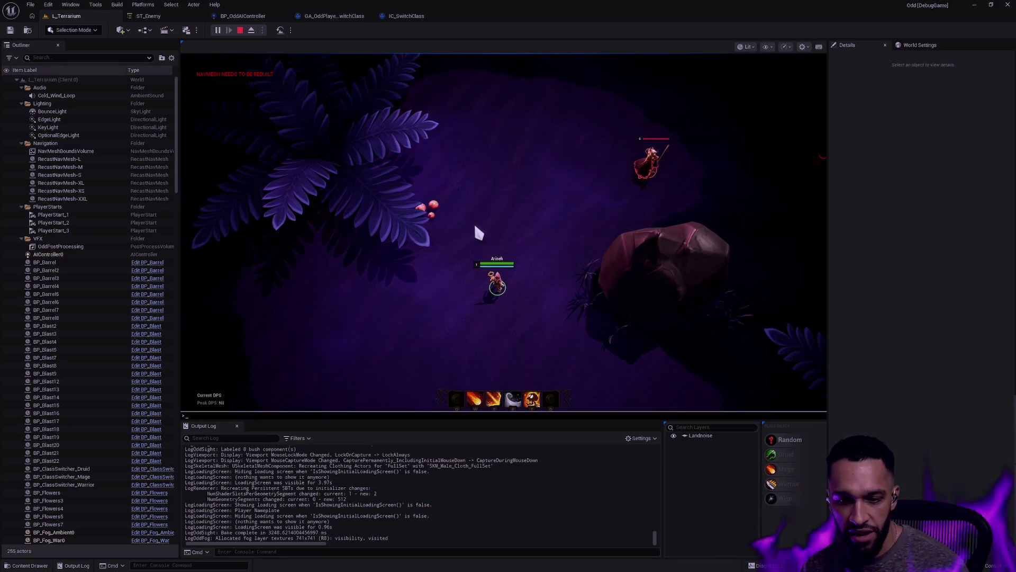
Run EnableCheats and Cheat_ListWallet in the in-game console.
key(grave)
text(EnableCheats)
key(Return)
key(grave)
key(Up)
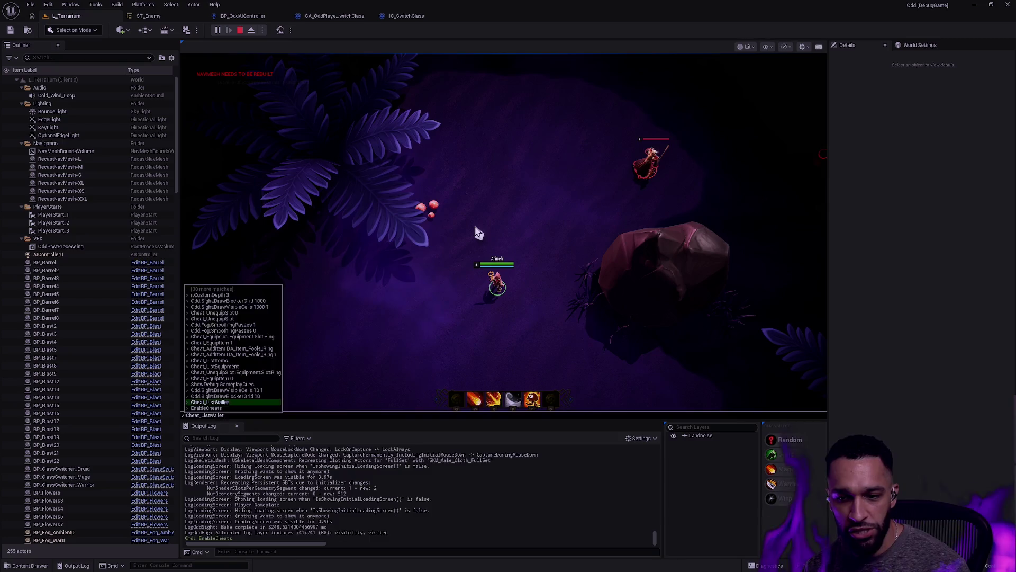
key(Return)
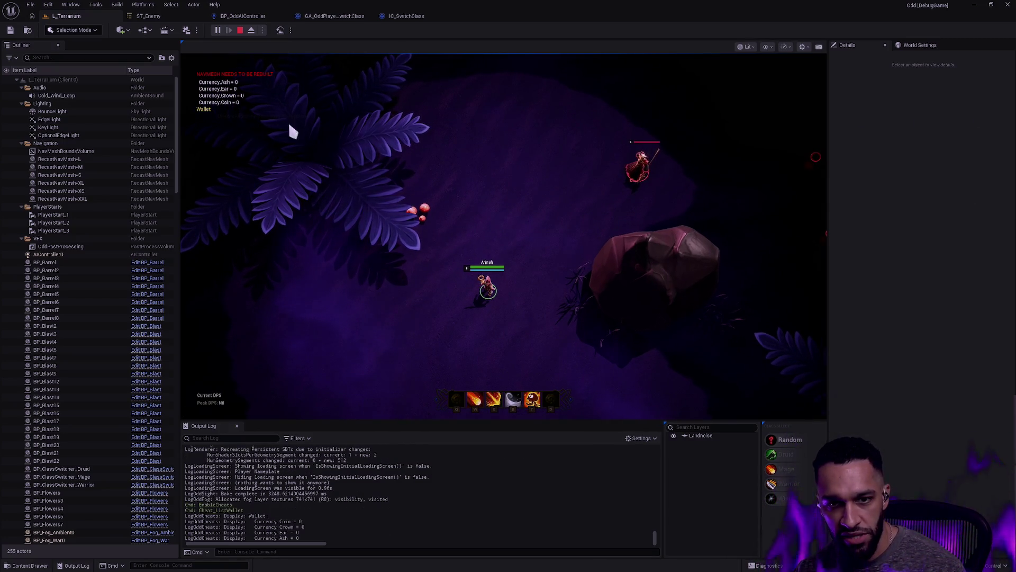
Fight the enemies with Q, T, E, W and R fire abilities while repositioning.
key(q)
key(q)
key(q)
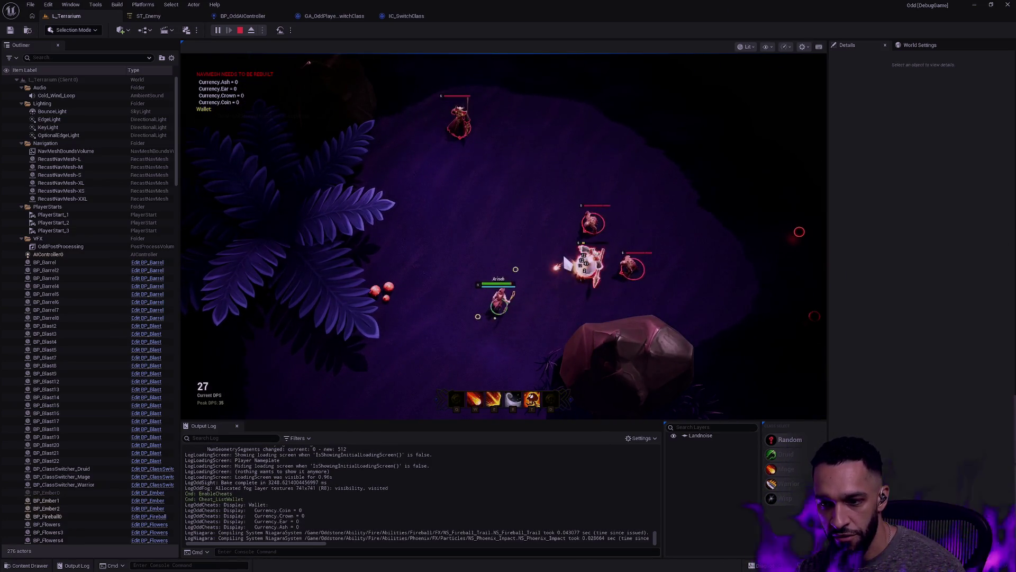
key(t)
key(e)
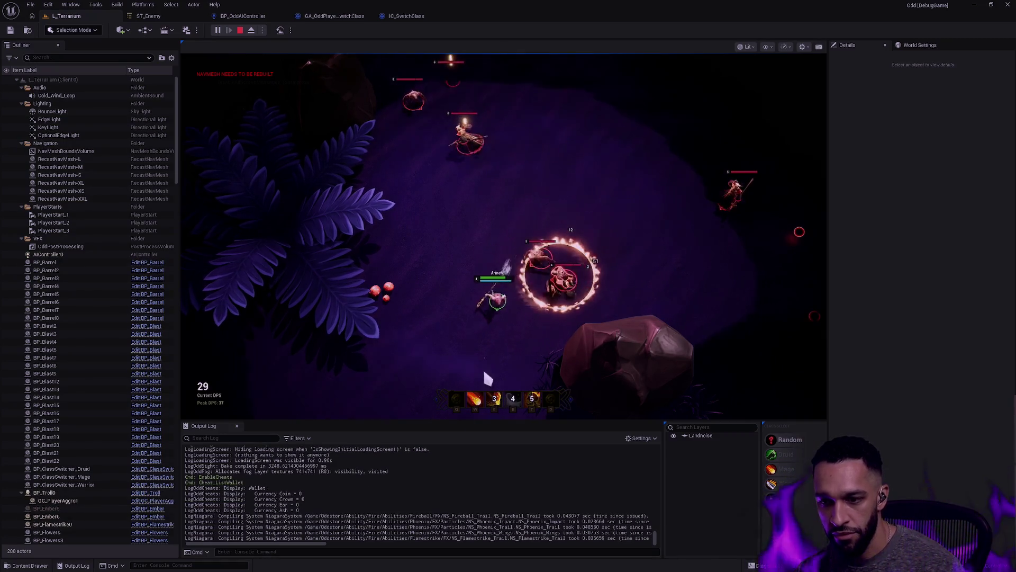
key(w)
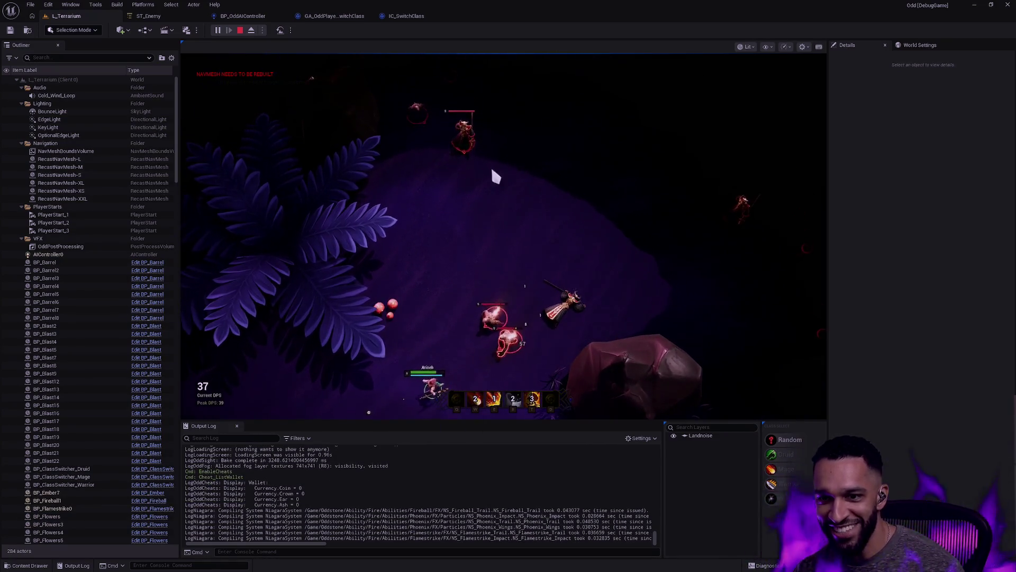
right_click(388, 306)
right_click(492, 361)
key(w)
key(e)
right_click(535, 157)
key(r)
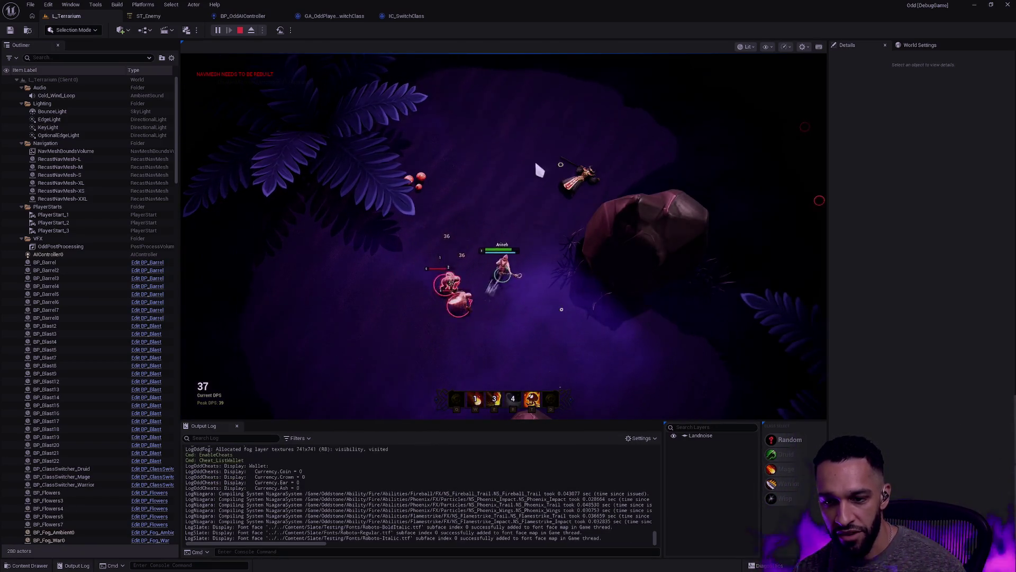
key(t)
Keep moving around the enemies, casting Q, W, T and E fire abilities.
right_click(499, 136)
key(q)
key(w)
right_click(404, 190)
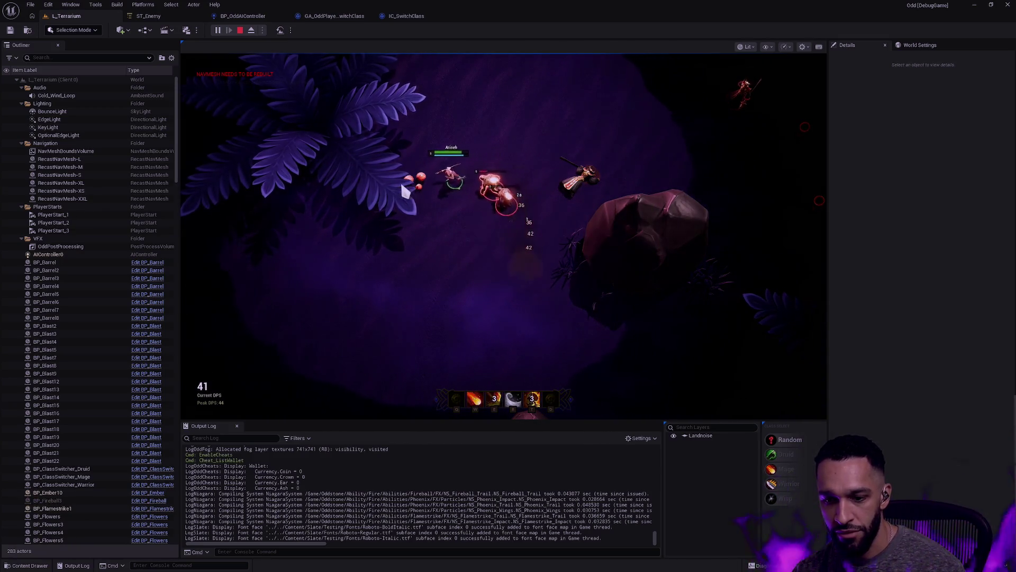
right_click(419, 265)
key(w)
right_click(520, 328)
key(t)
key(e)
right_click(527, 229)
right_click(506, 279)
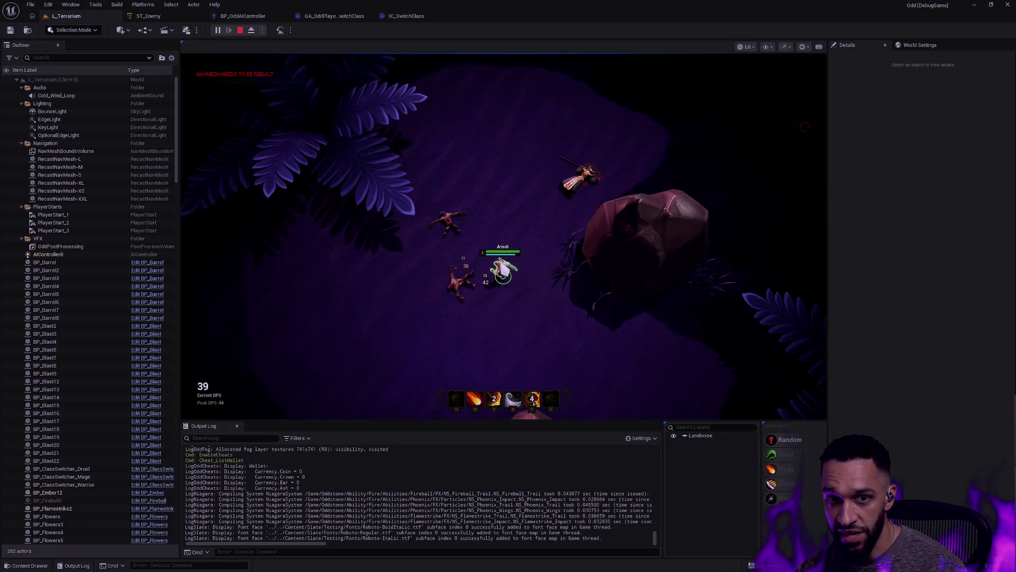
Rerun Cheat_ListWallet to show 5 coins, then walk toward the third shrine.
key(grave)
key(Up)
key(Return)
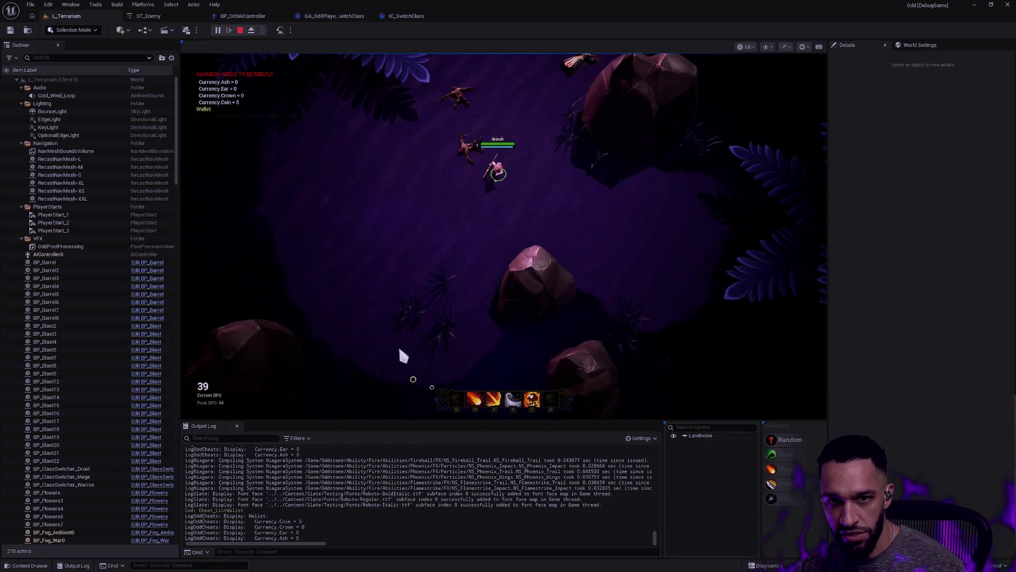
key(r)
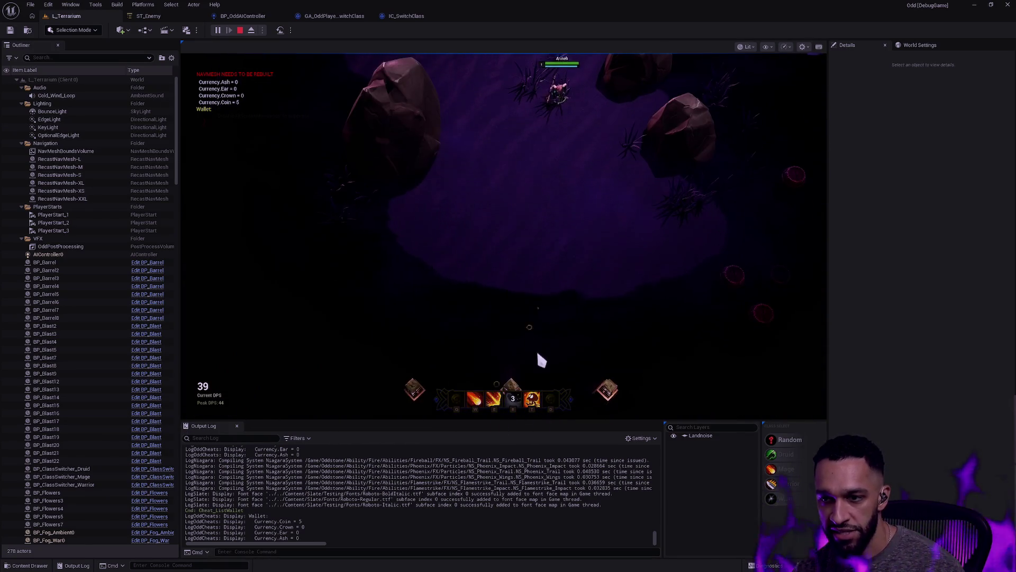
click(522, 284)
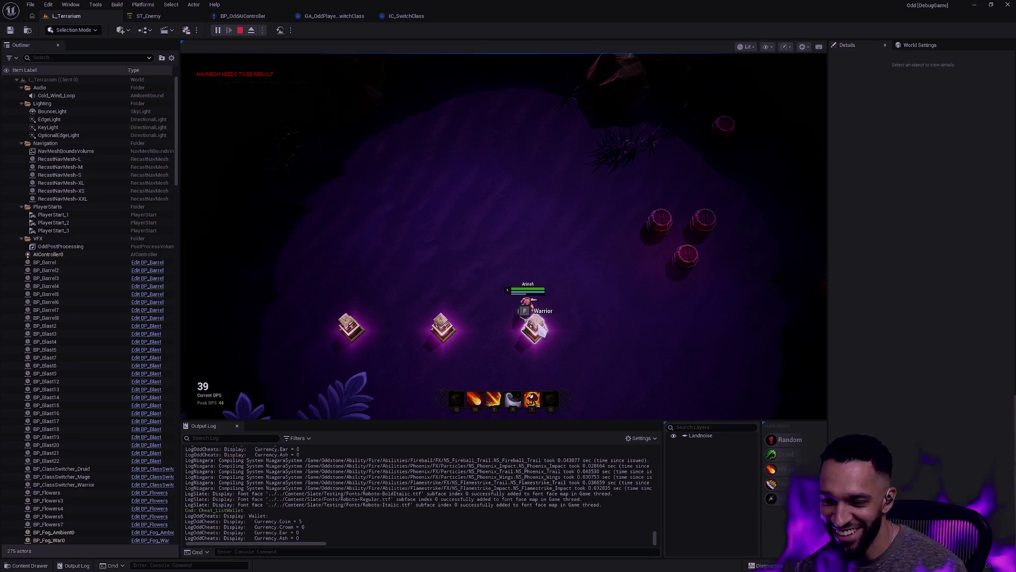
Switch class at the shrine and rerun Cheat_ListWallet, now showing 27 coins.
key(f)
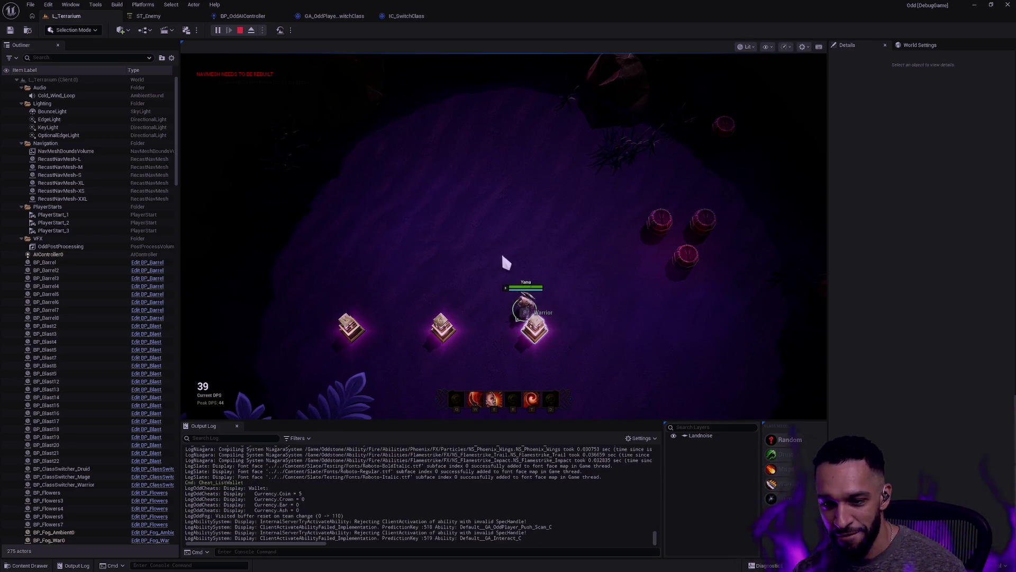
click(490, 69)
key(grave)
key(Up)
key(Return)
Walk to the left Druid shrine and switch the champion to the Druid class.
click(491, 187)
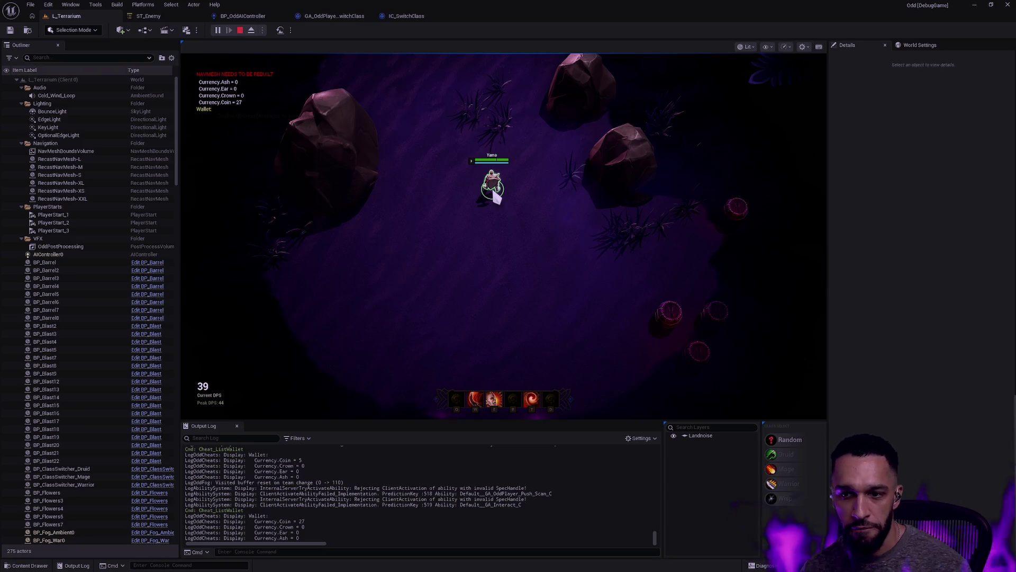
click(530, 255)
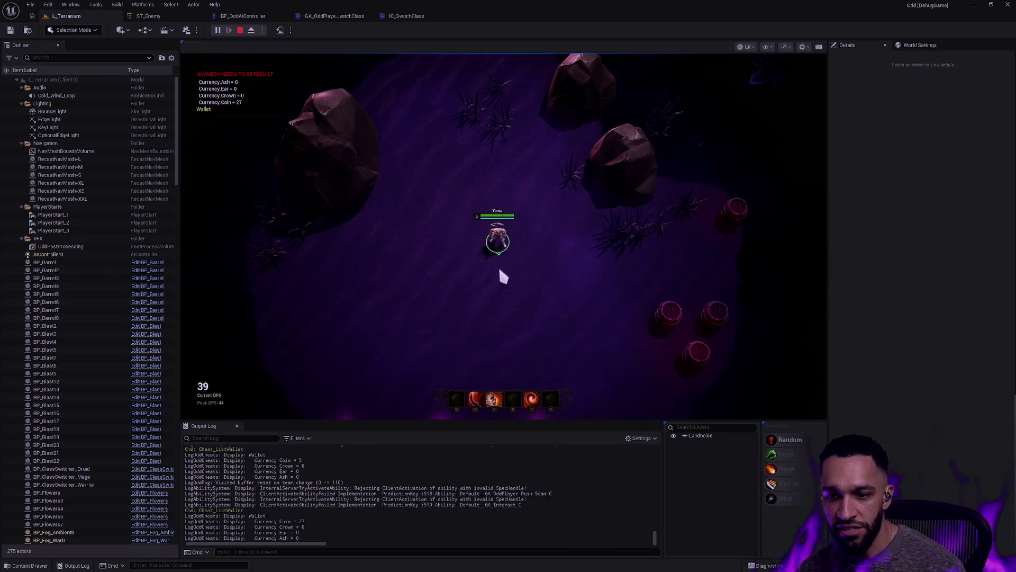
click(422, 204)
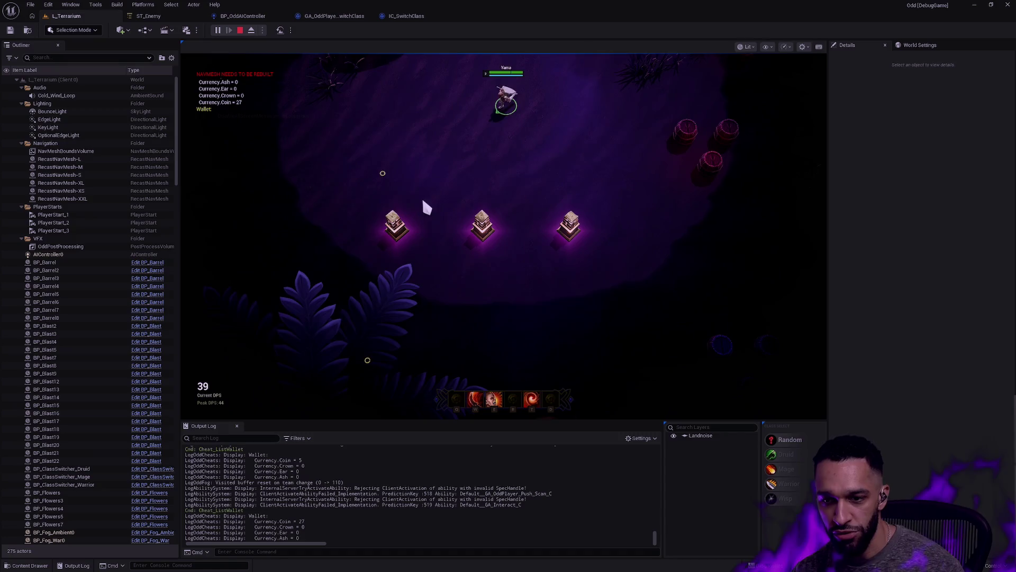
click(494, 318)
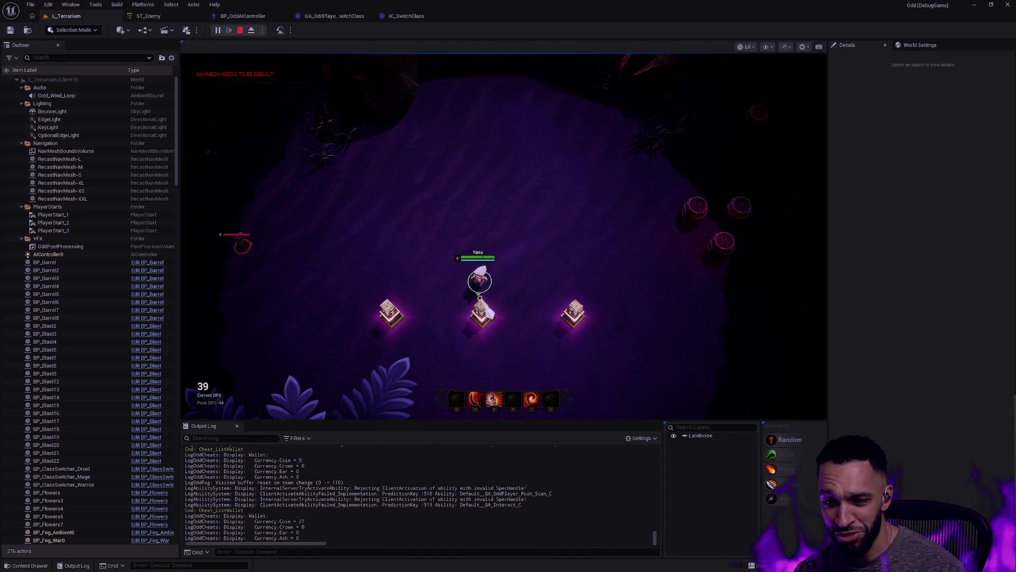
click(394, 314)
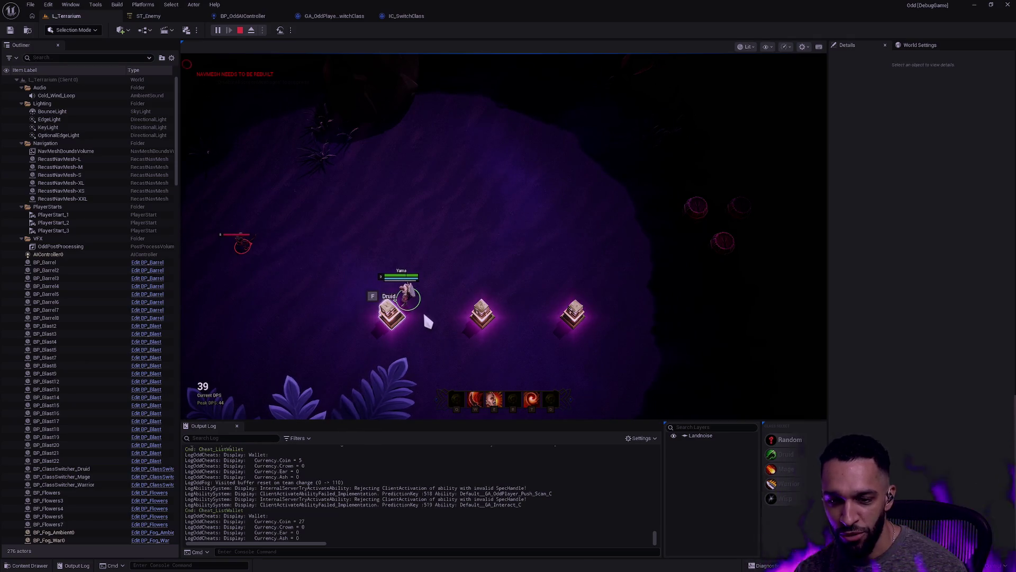
key(f)
click(461, 228)
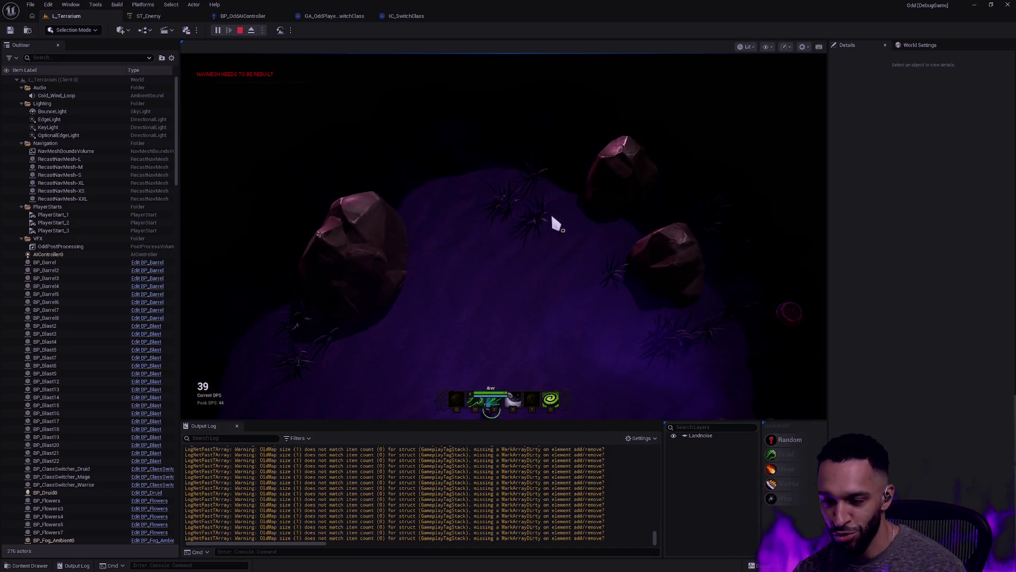
Walk the Druid north through the level, then bring up the ST_Enemy State Tree.
click(540, 195)
click(516, 173)
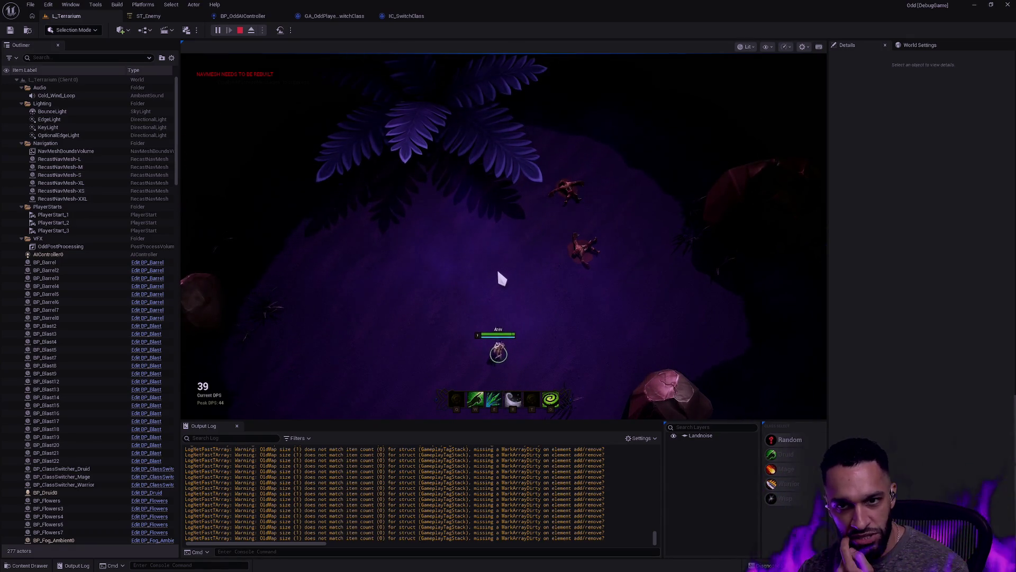
click(502, 279)
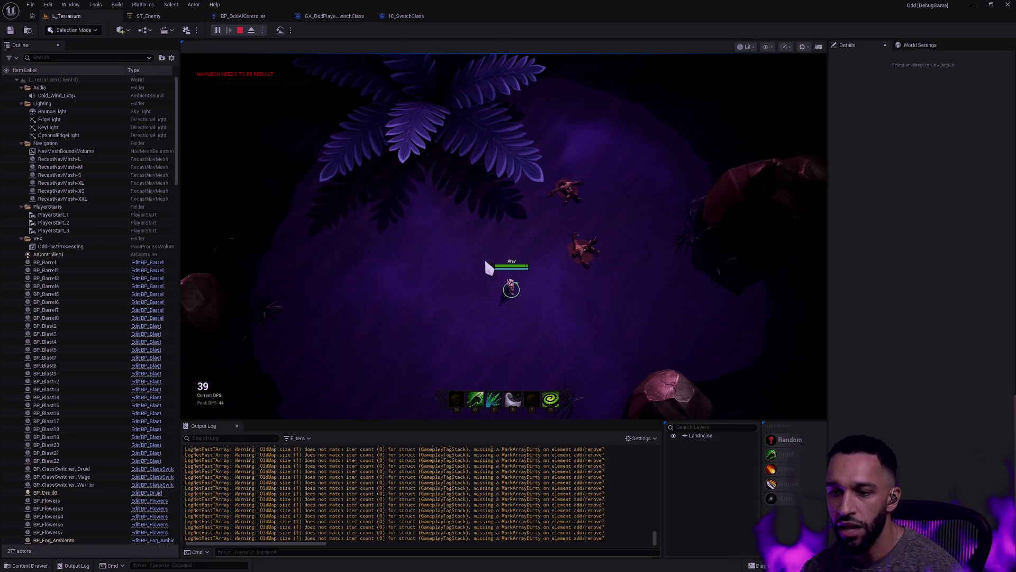
drag(532, 271, 536, 328)
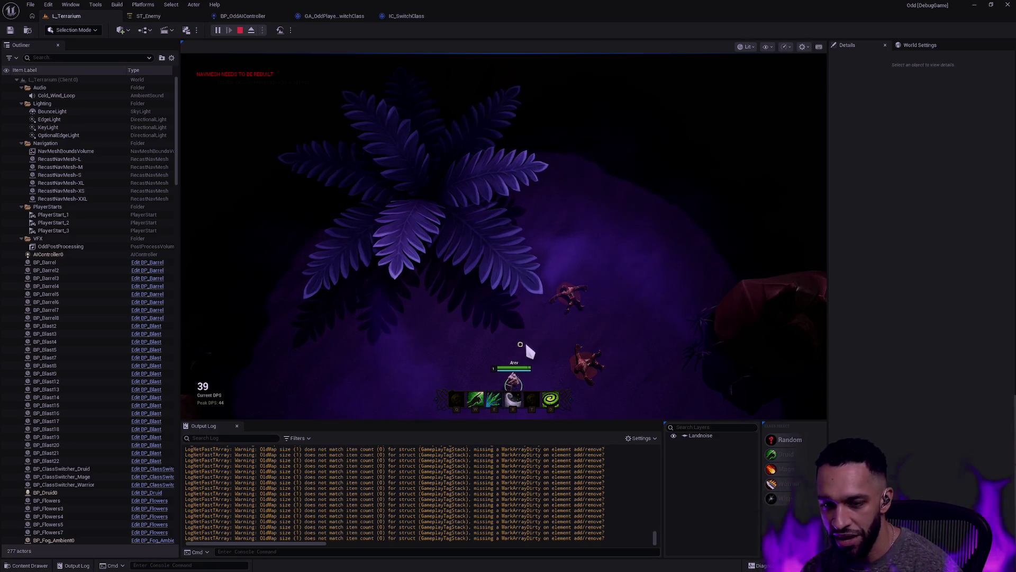
click(527, 347)
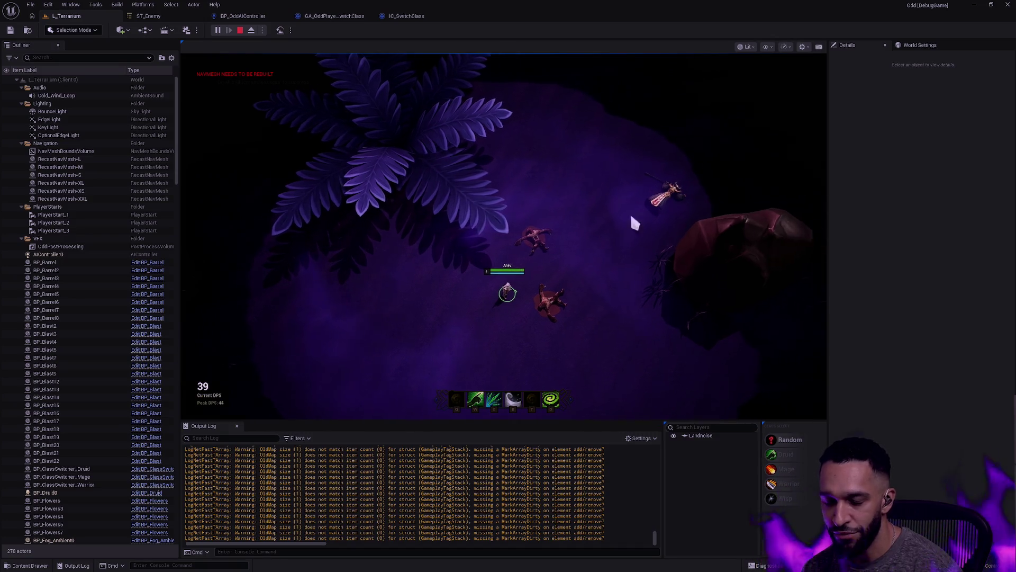
click(385, 271)
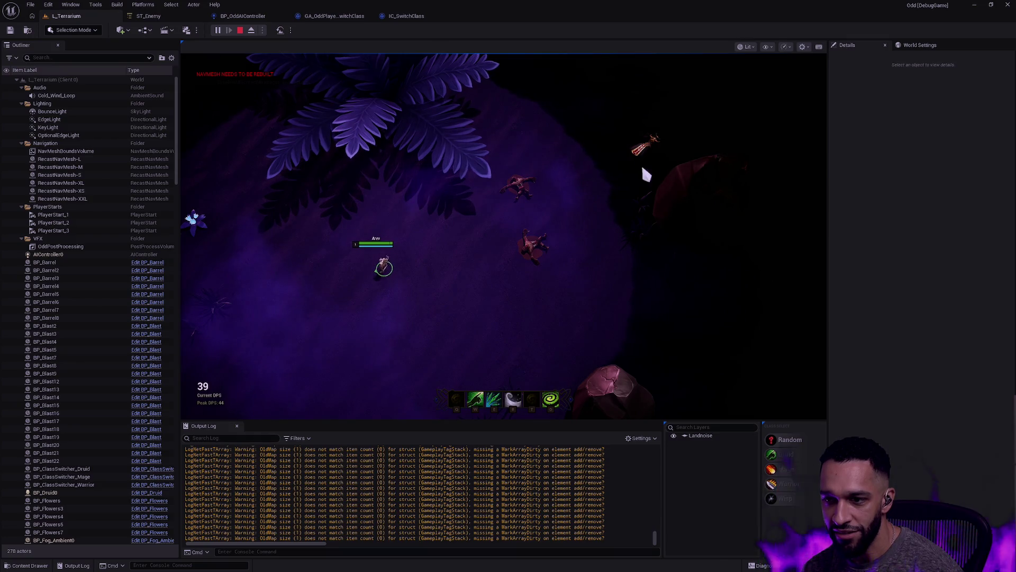
click(614, 236)
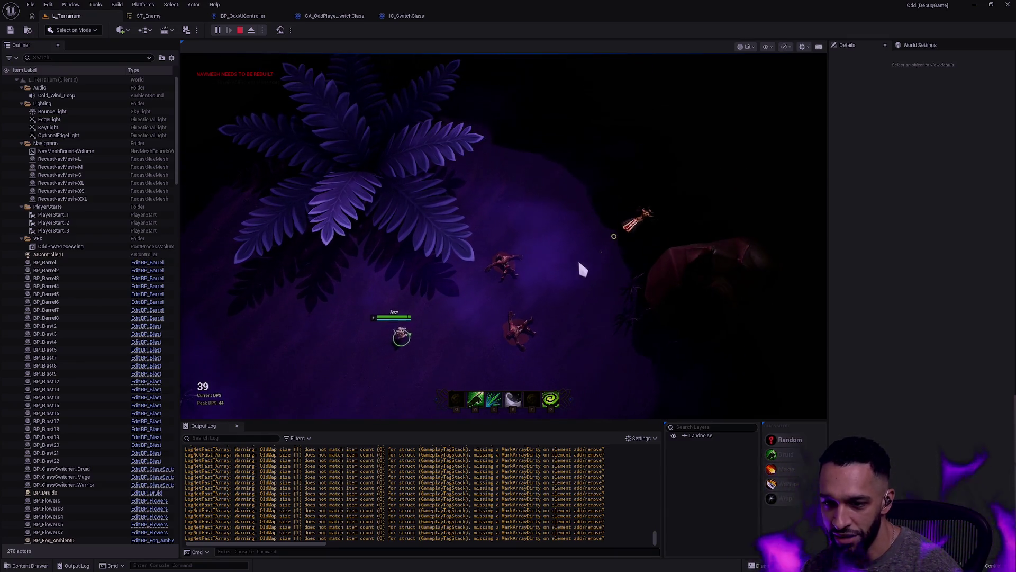
click(461, 280)
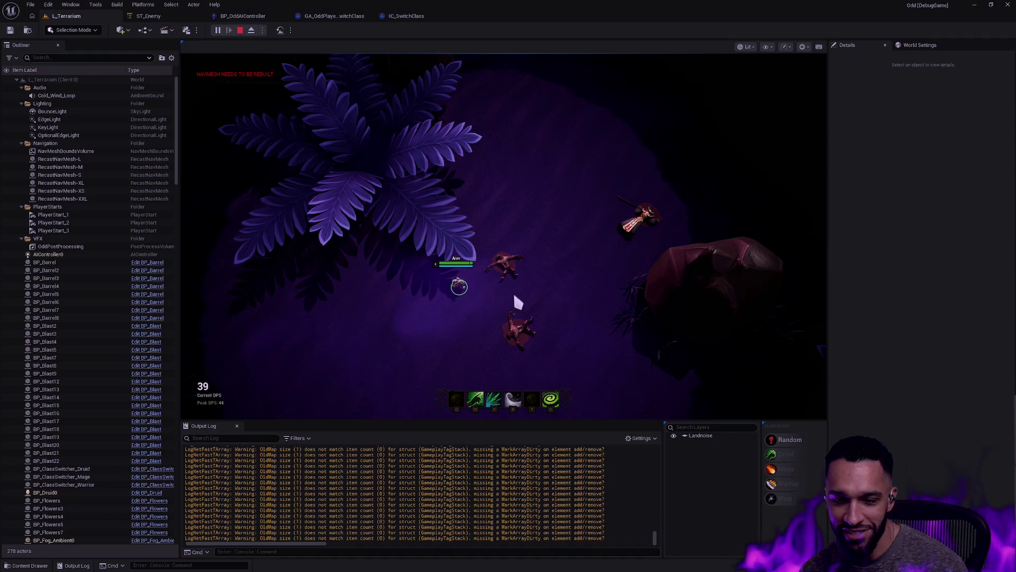
click(148, 16)
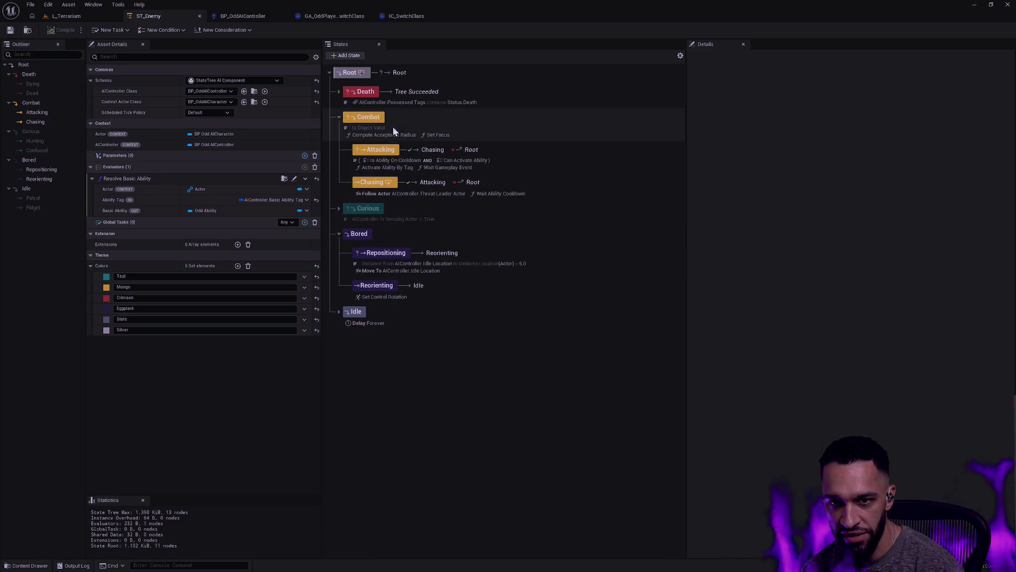
click(339, 208)
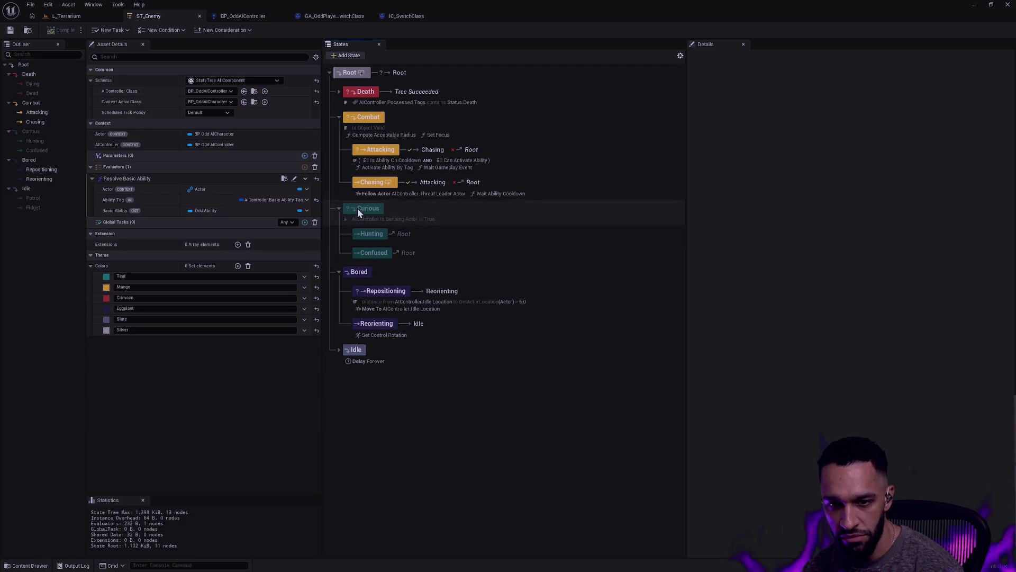
click(340, 209)
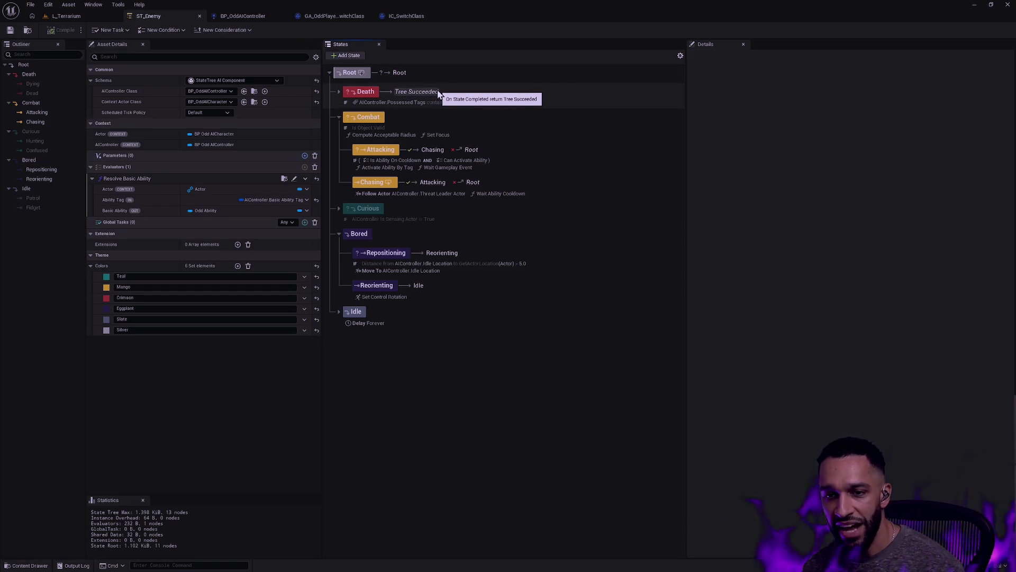
Return to the L_Terrarium level tab with the running game.
click(68, 16)
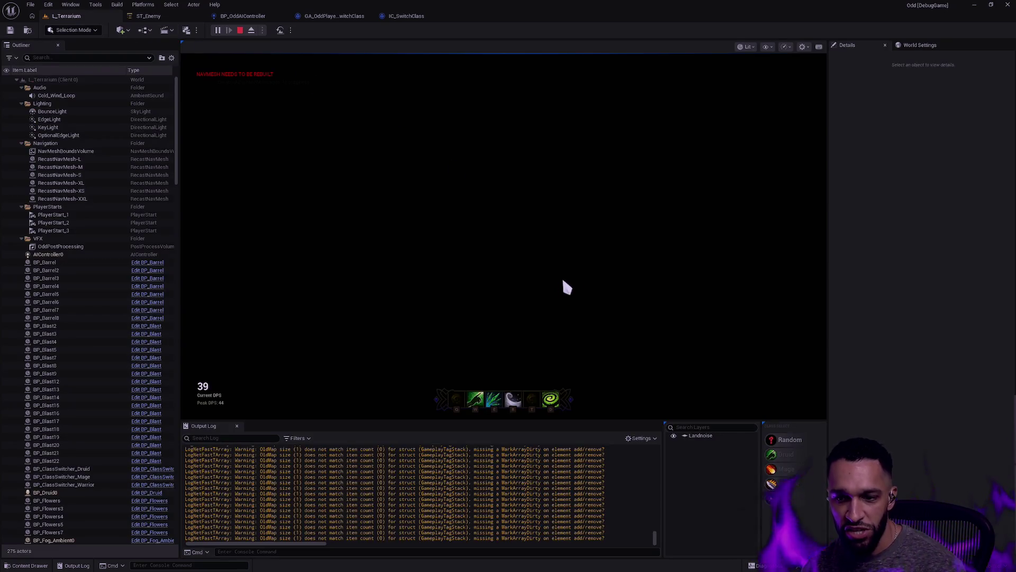
Walk the hero past the fern toward the enemies and enter F11 immersive viewport.
click(563, 273)
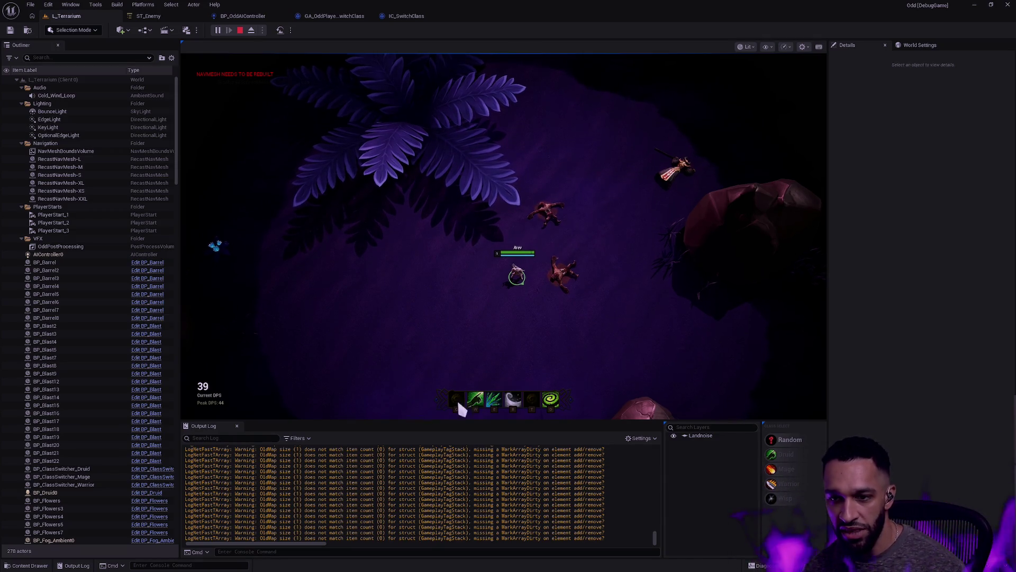
click(522, 361)
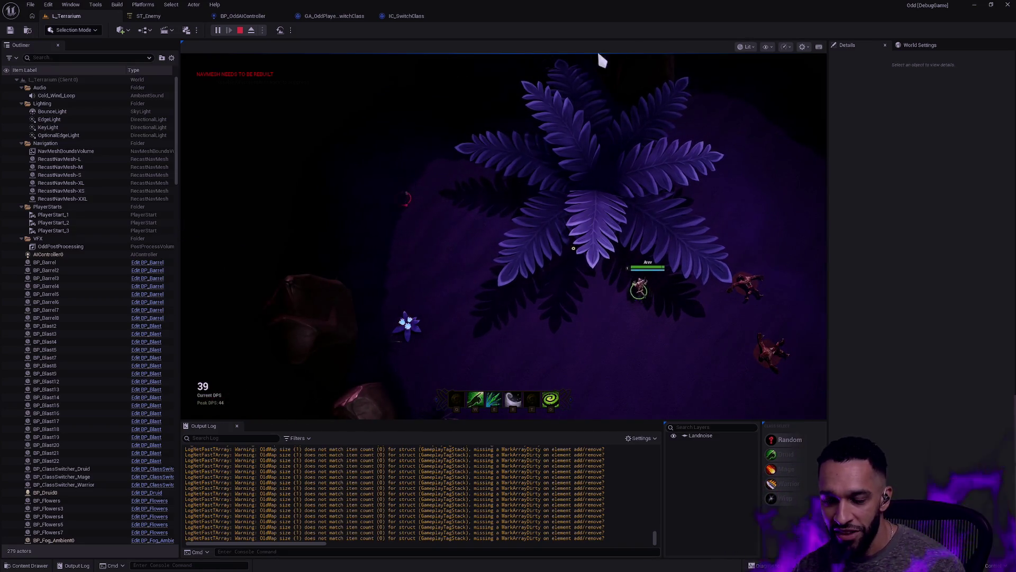
click(599, 243)
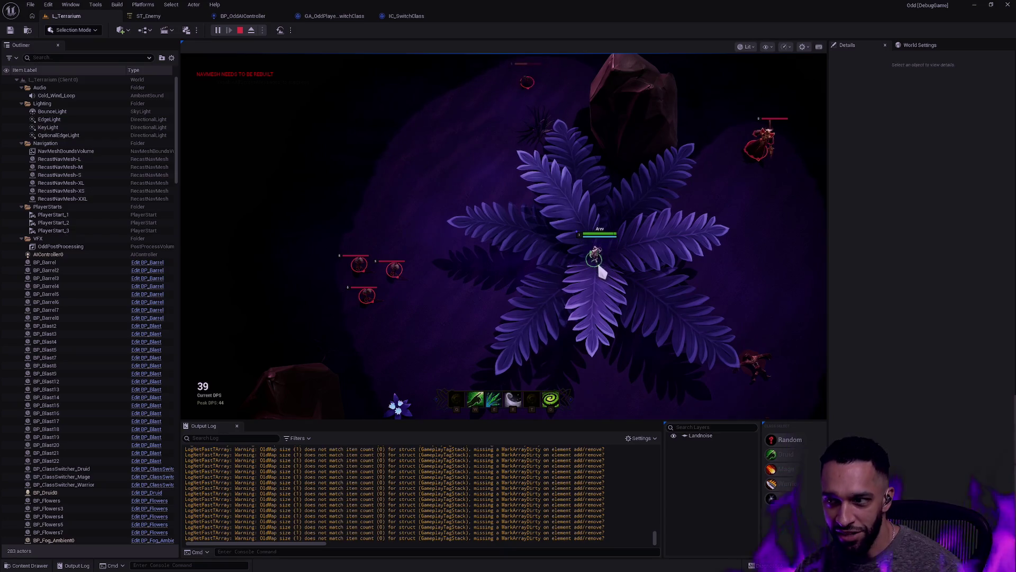
key(F11)
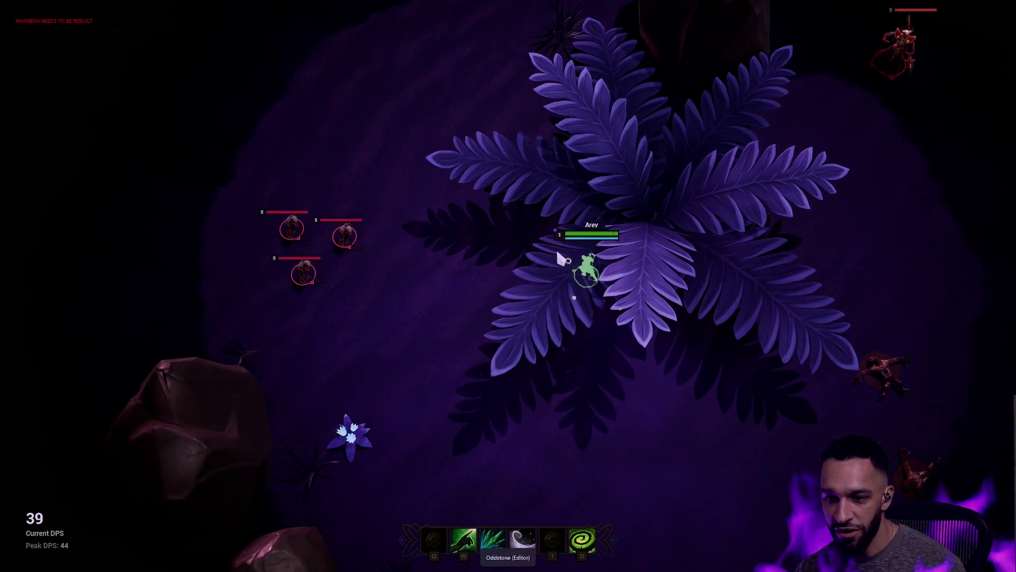
Move the hero back and forth across the fern, using the R ability.
right_click(660, 209)
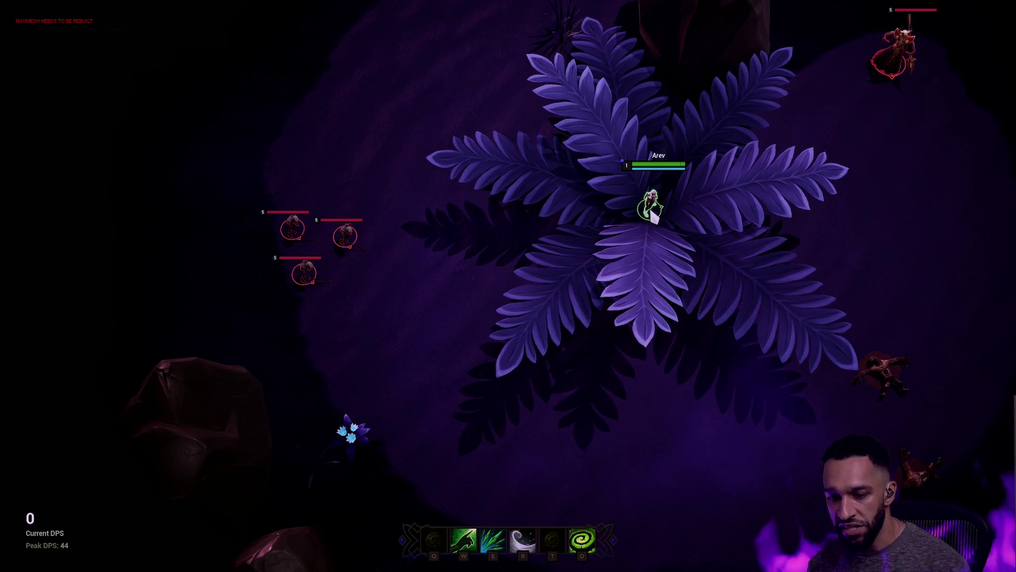
right_click(572, 227)
right_click(684, 220)
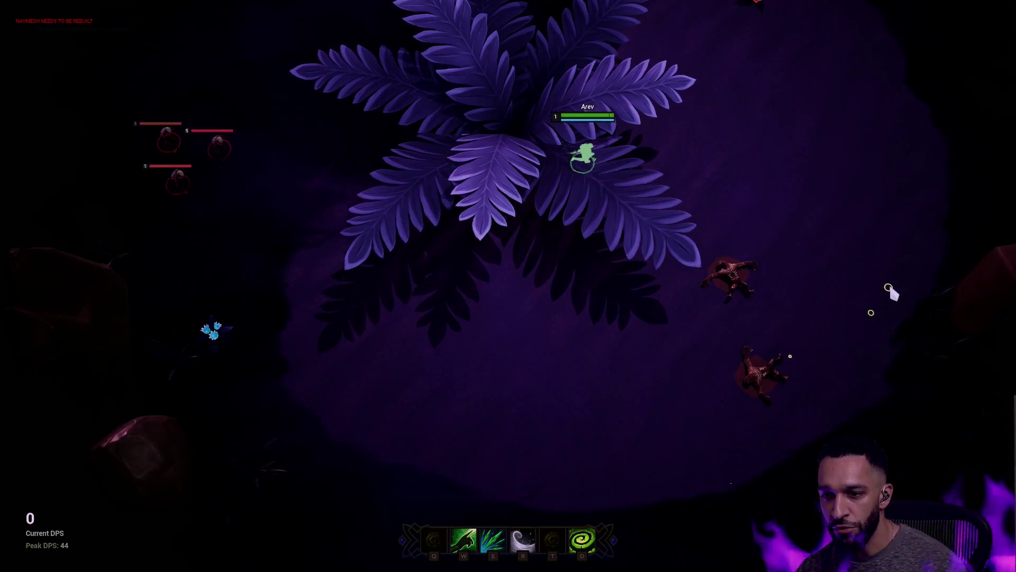
key(r)
right_click(783, 413)
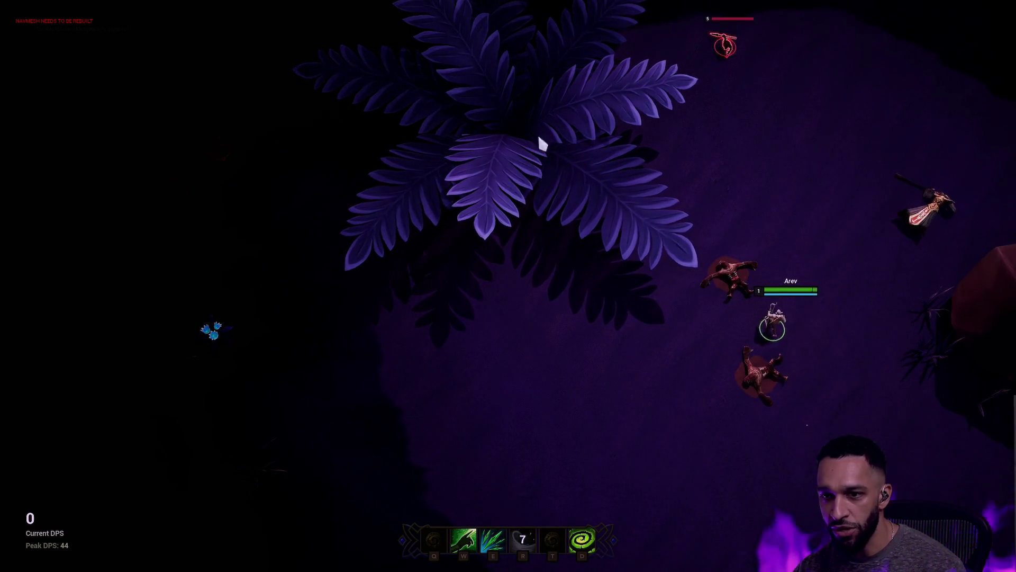
right_click(551, 236)
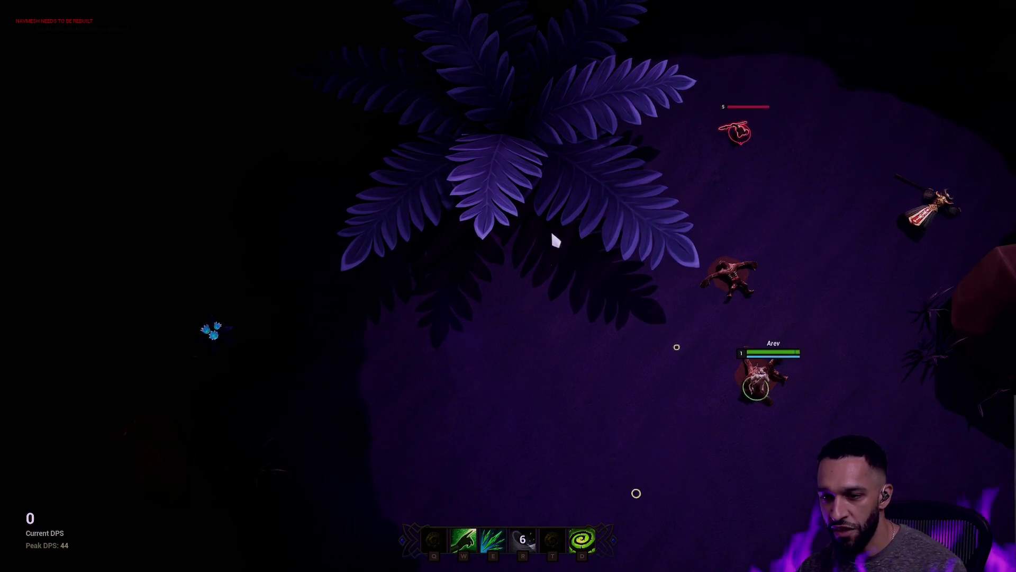
right_click(528, 172)
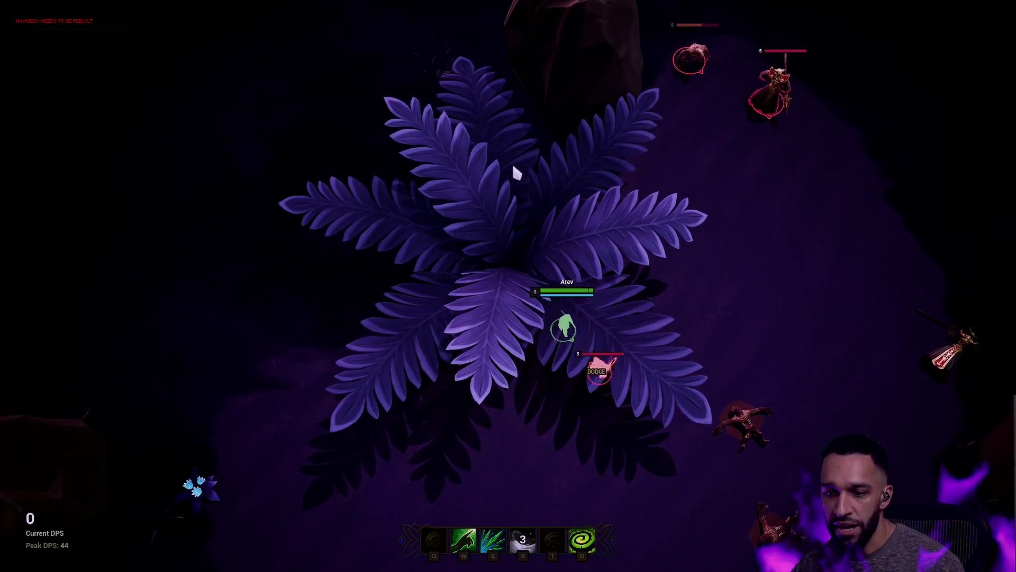
right_click(505, 225)
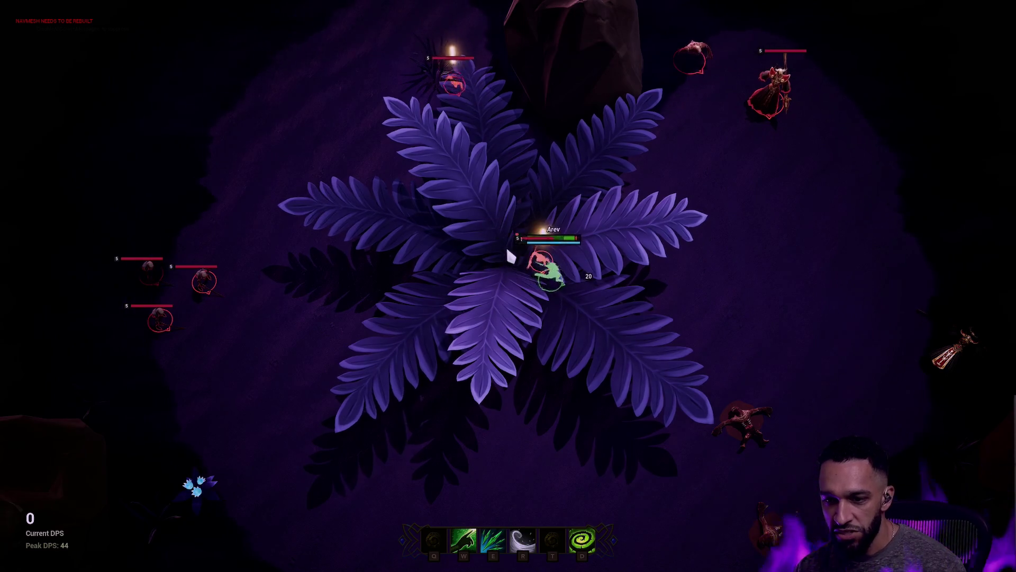
right_click(510, 220)
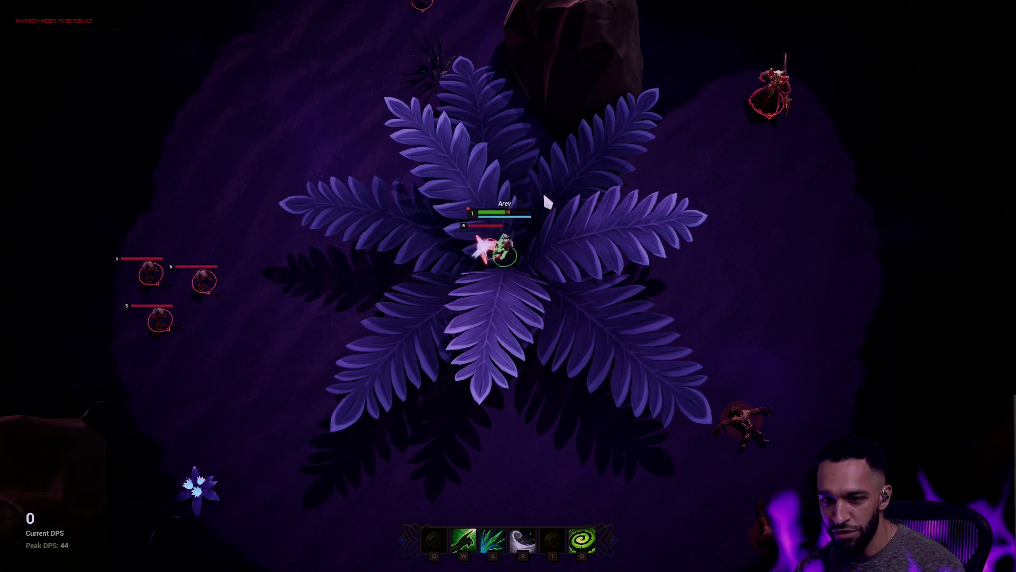
Recentre the camera, hit nearby enemies with E, W and R, then exit immersive mode.
key(space)
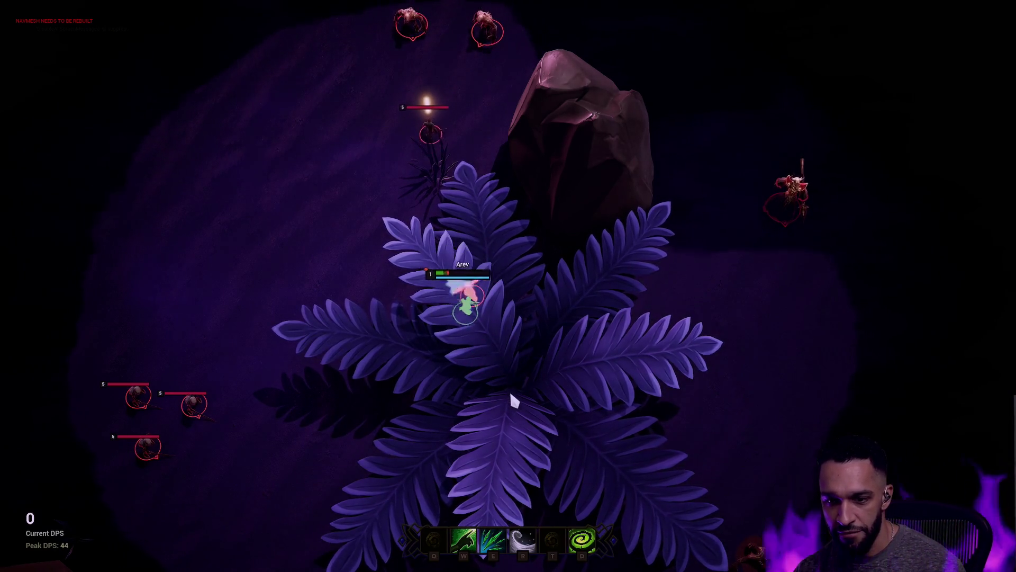
key(e)
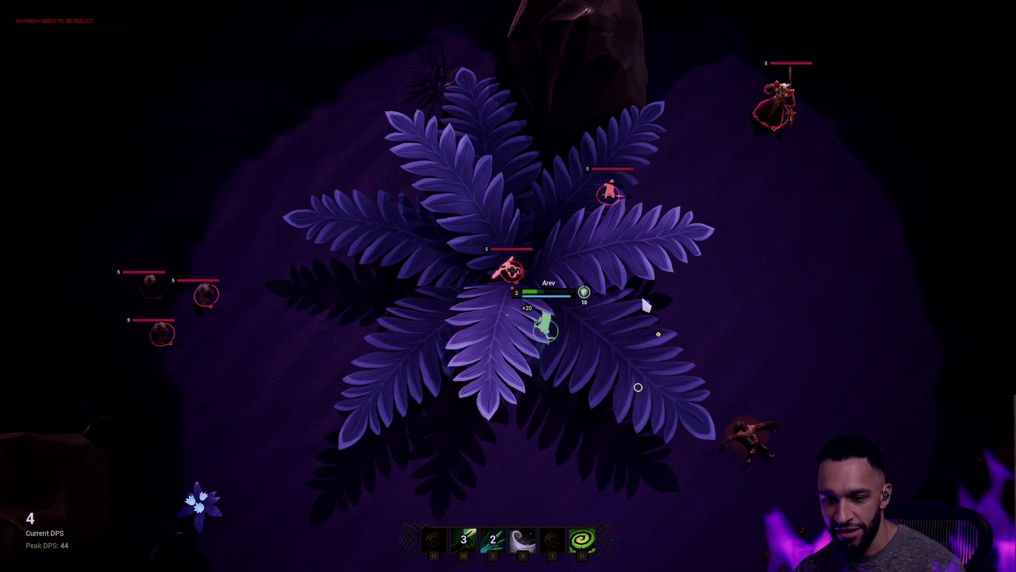
key(w)
key(r)
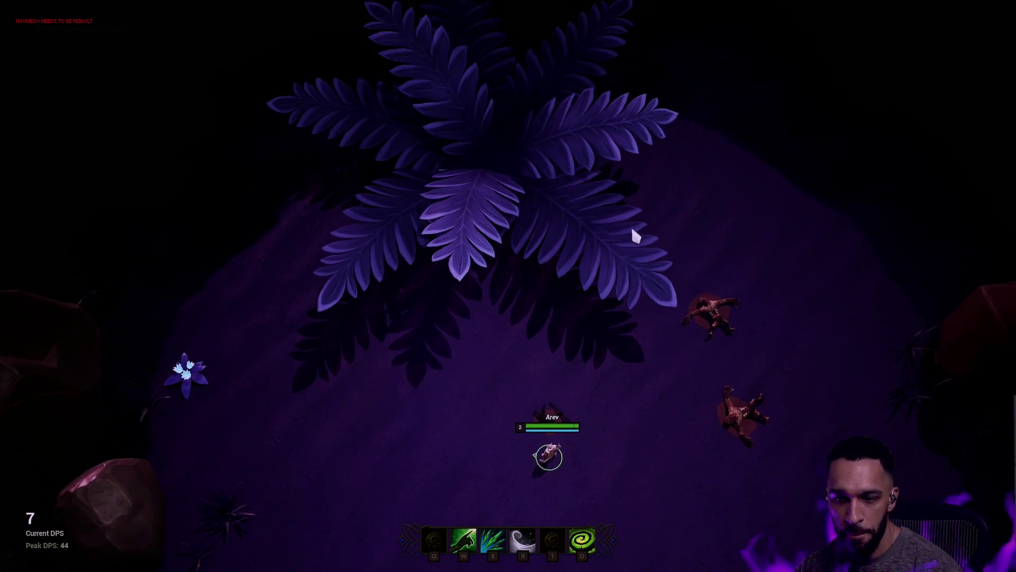
right_click(517, 277)
right_click(552, 277)
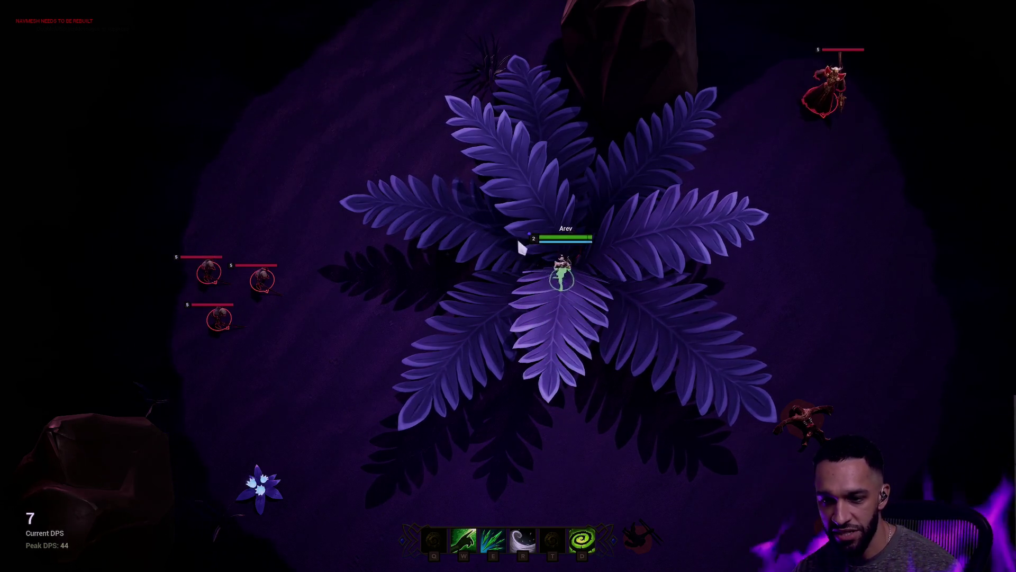
key(F11)
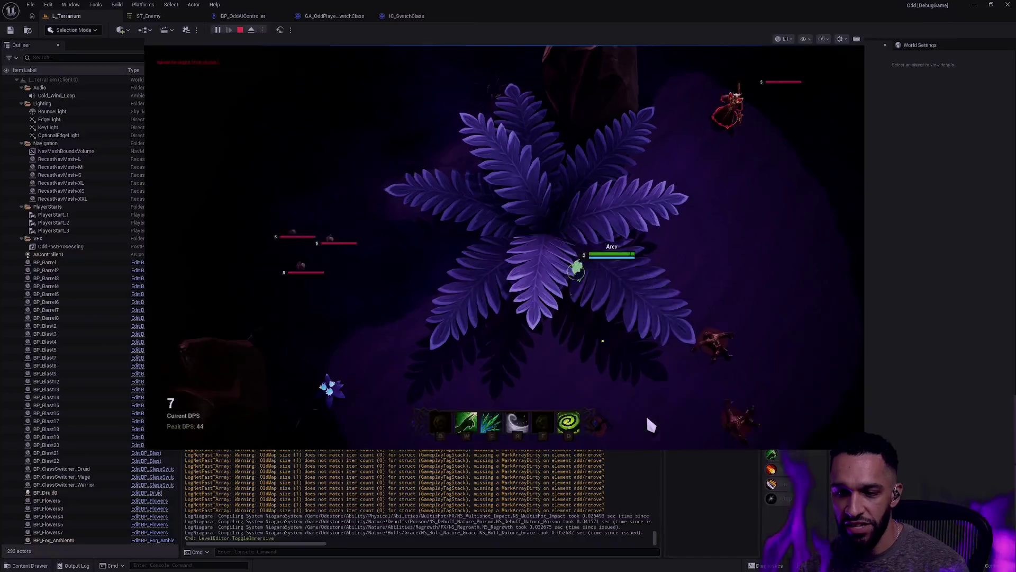
Stop the session and restart Play in a networked two-player mode.
key(Escape)
click(263, 30)
mouse_move(346, 191)
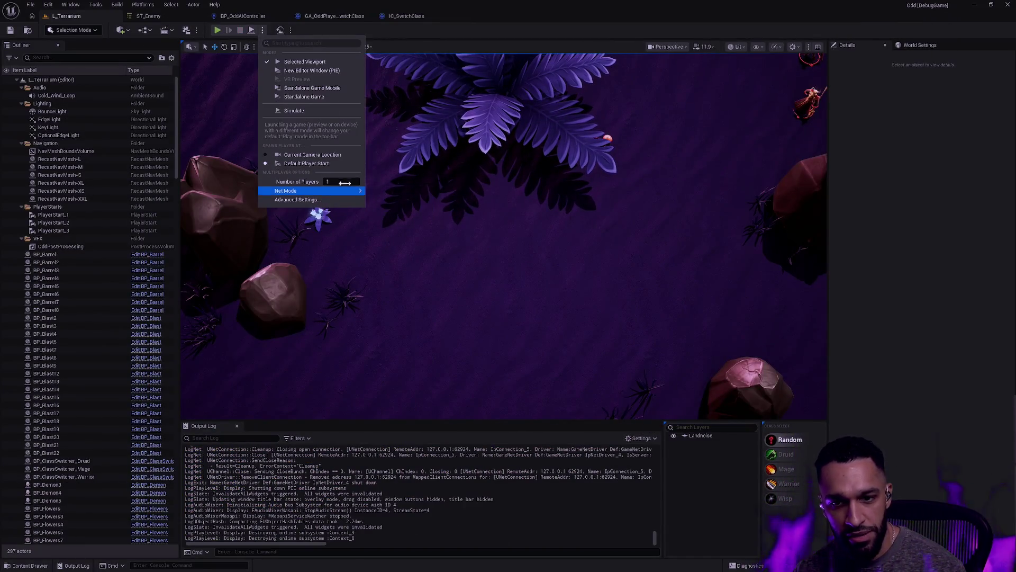
click(653, 175)
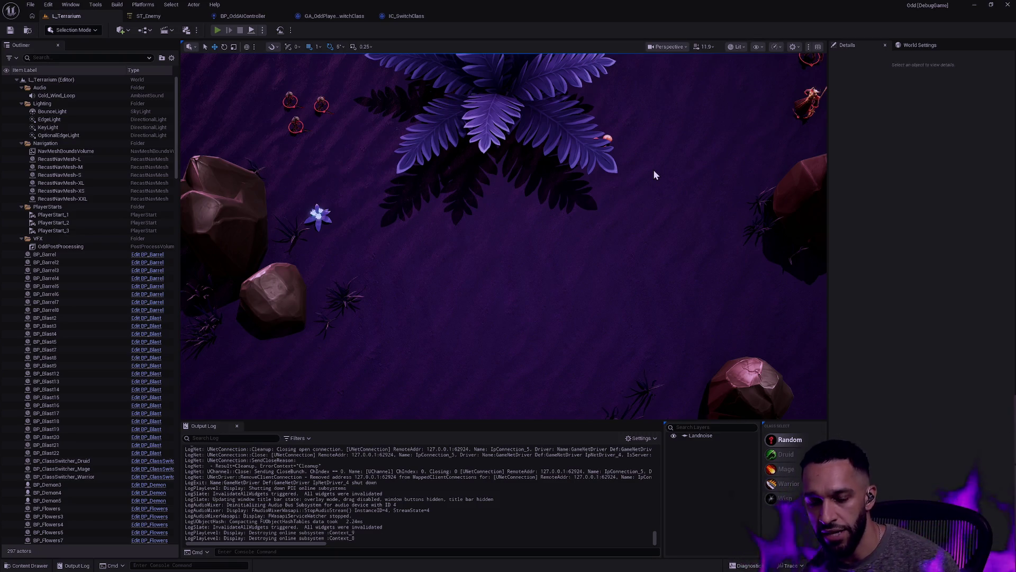
key(alt+p)
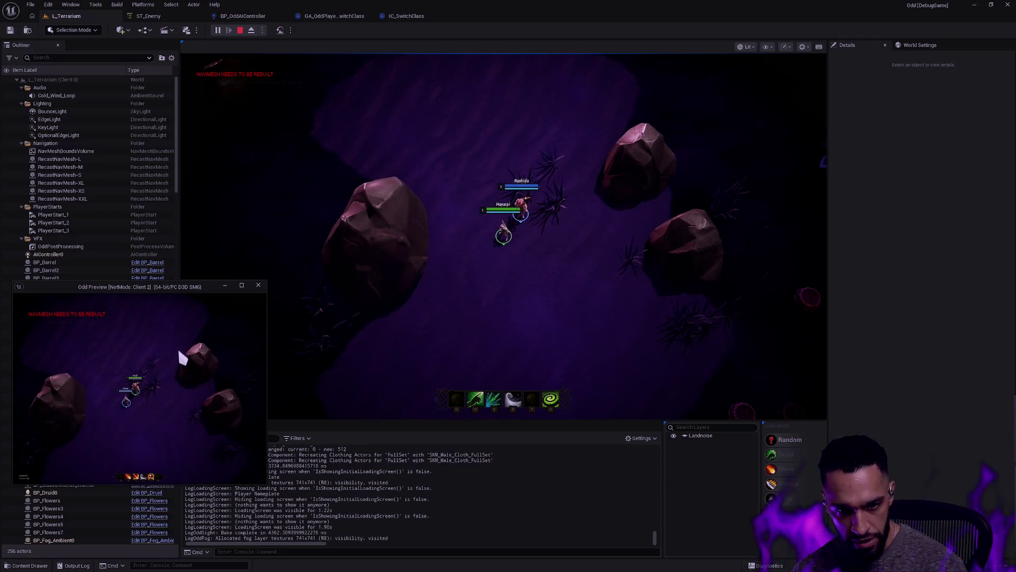
Walk both players' characters up to the rock.
right_click(179, 351)
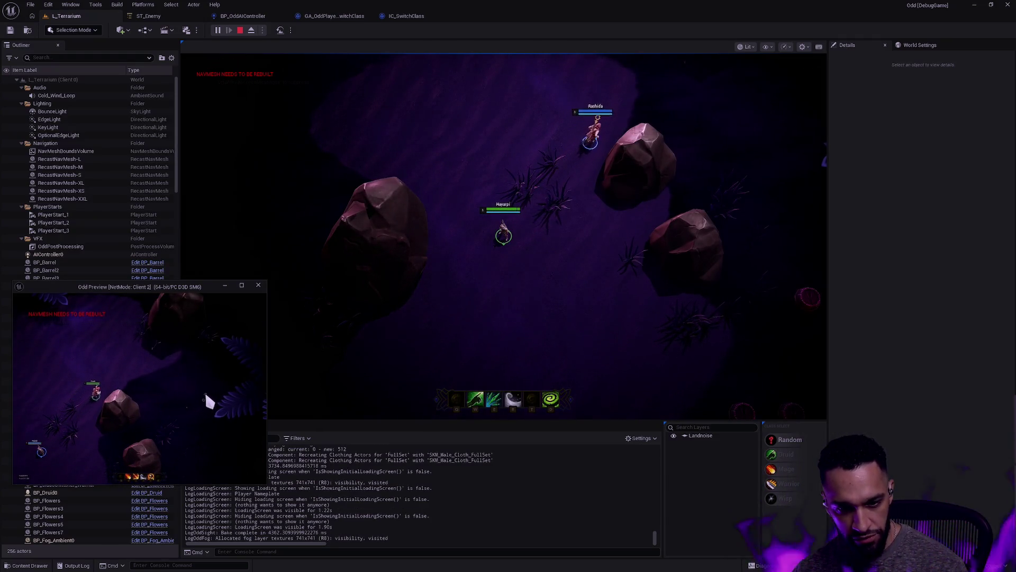
click(825, 141)
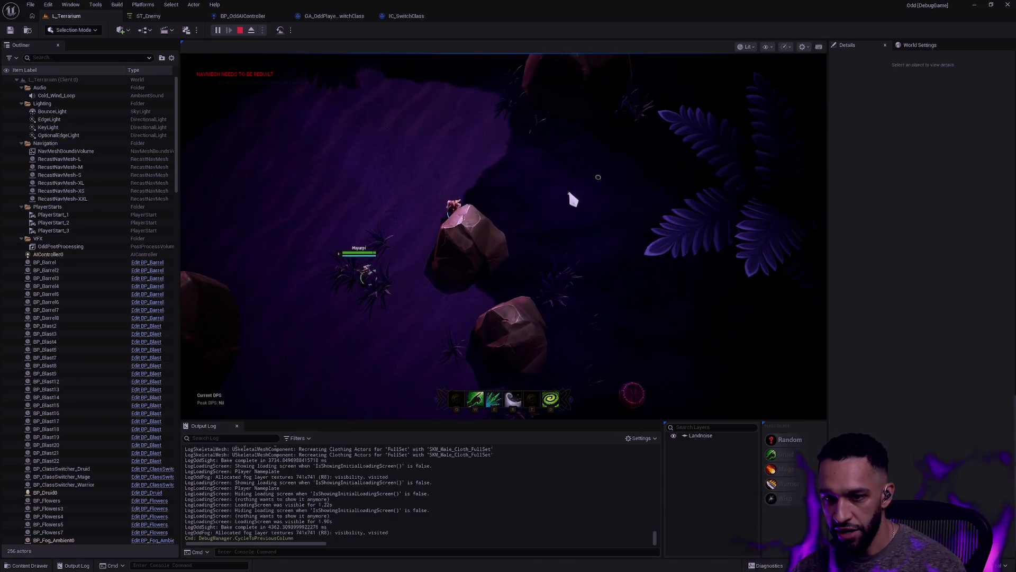
right_click(577, 196)
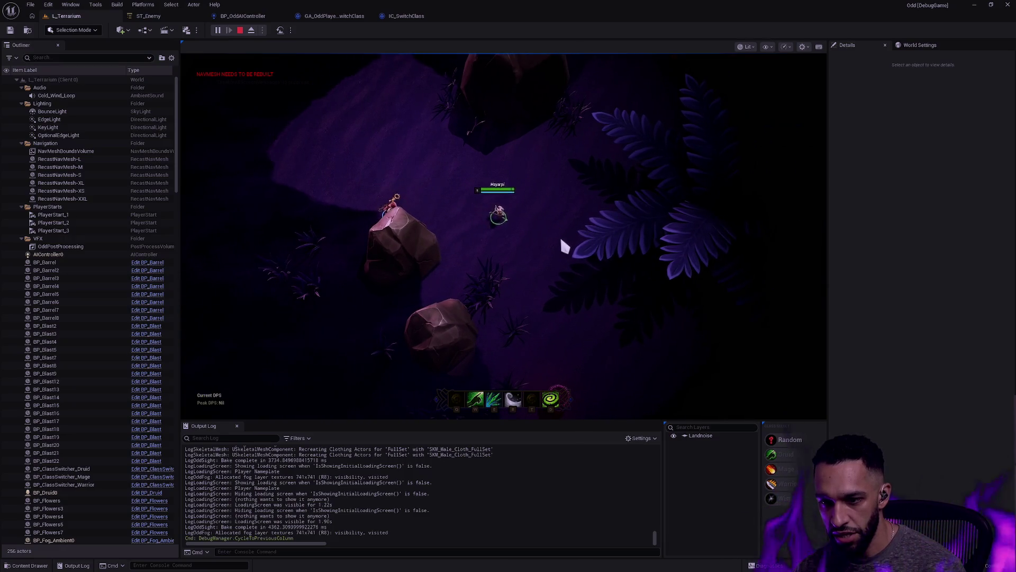
Walk Client 2's character toward the other player and enlarge the Client 2 preview window.
key(alt+Tab)
right_click(150, 344)
right_click(208, 380)
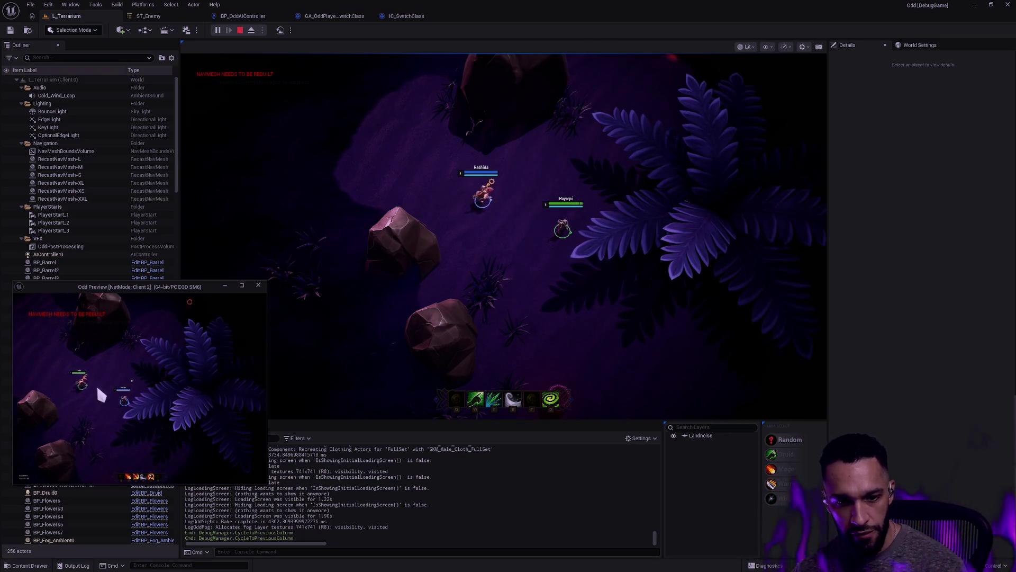
drag(266, 281, 431, 211)
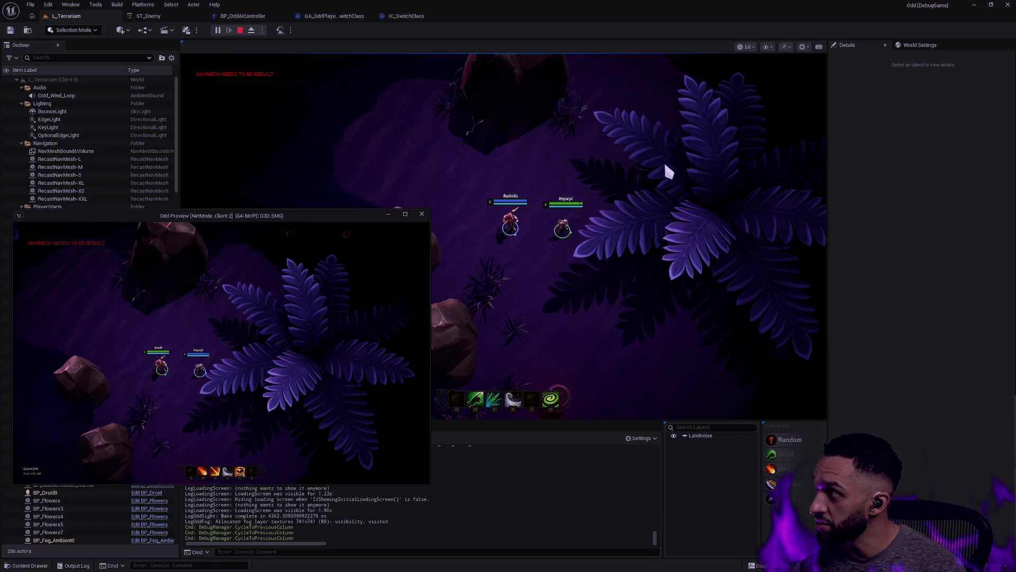
Walk Client 2's character right onto the fern centre and back left, then stop the session.
right_click(396, 308)
right_click(320, 353)
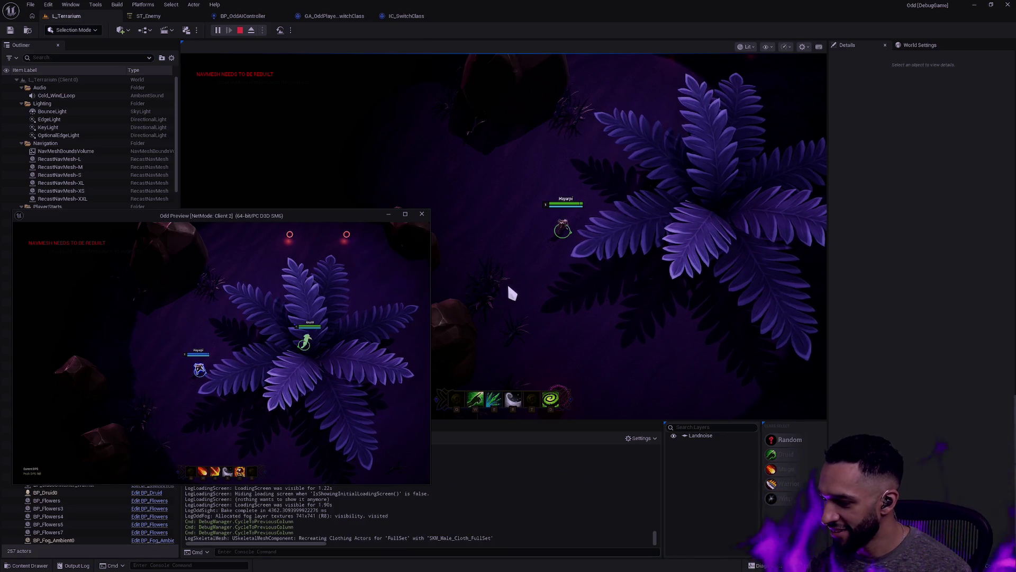
right_click(319, 354)
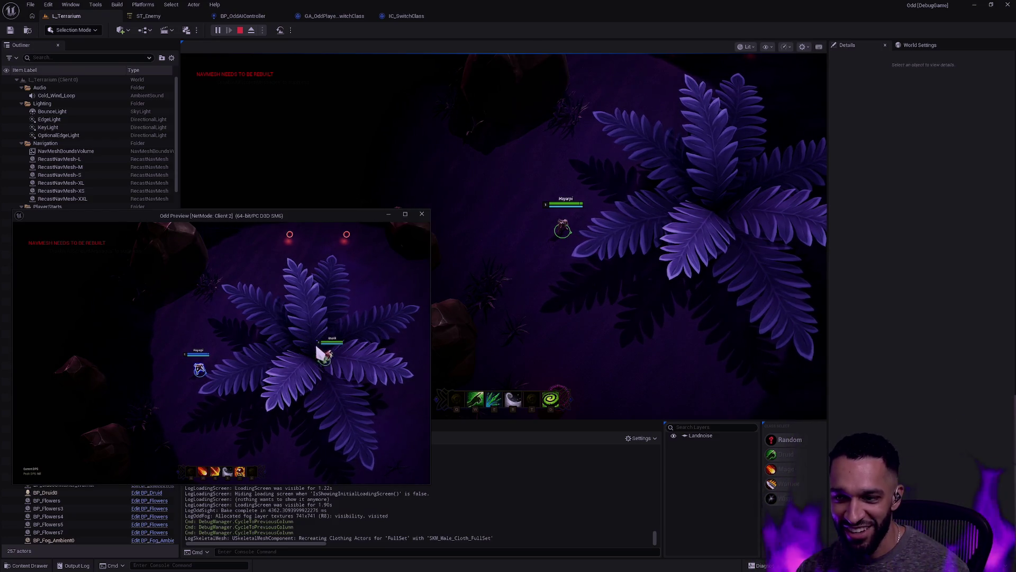
right_click(259, 356)
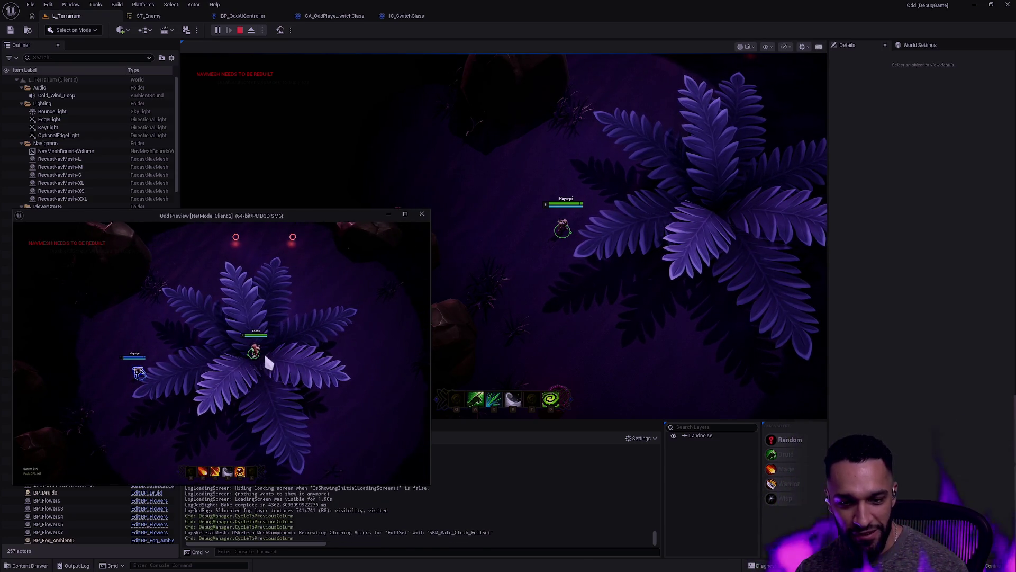
right_click(248, 347)
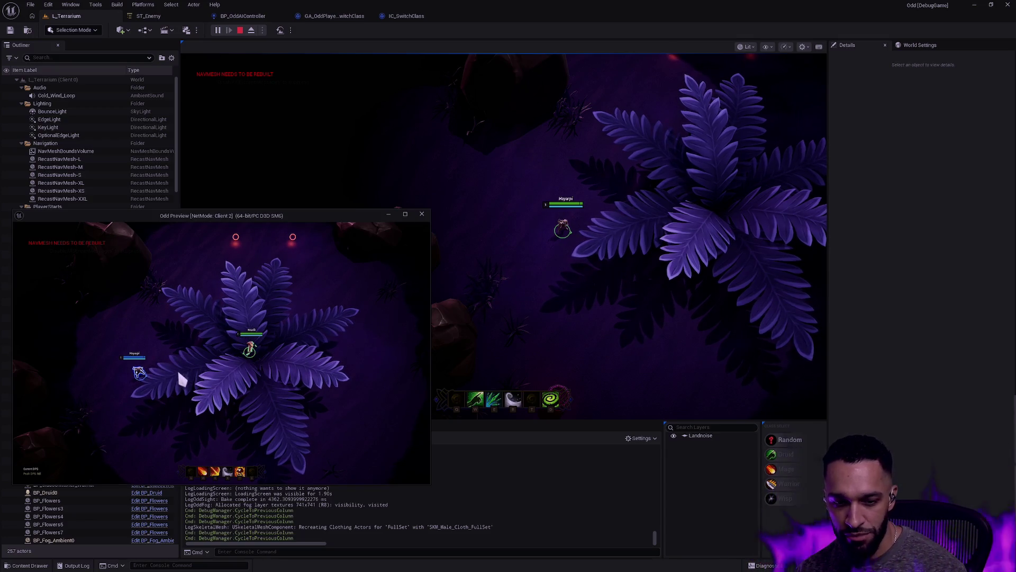
right_click(253, 351)
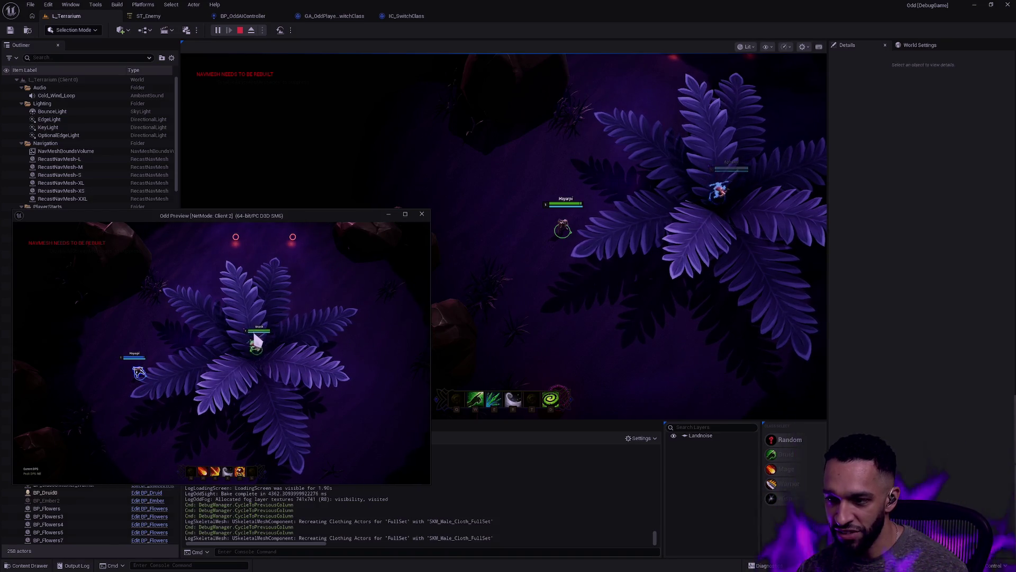
right_click(254, 345)
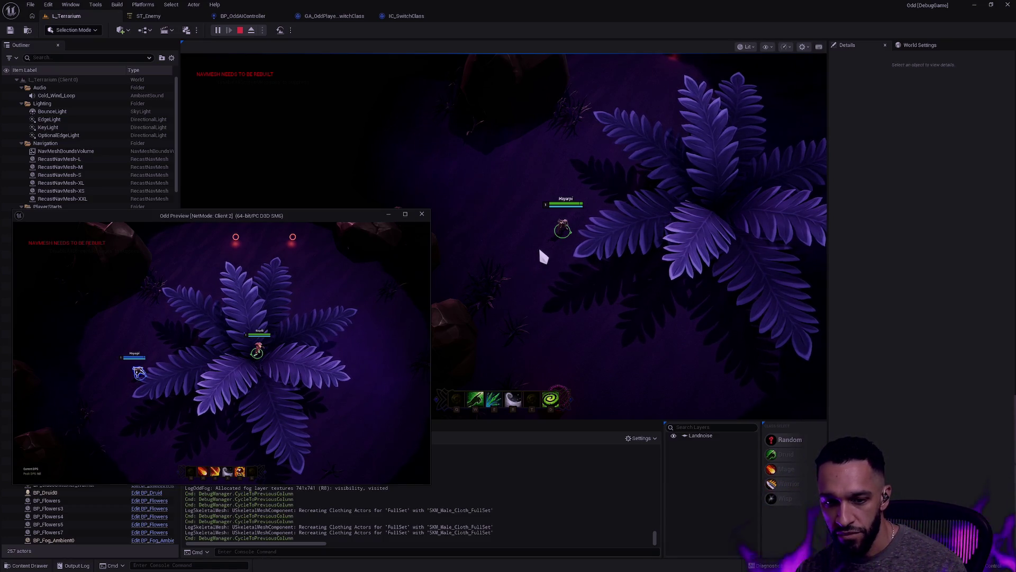
key(Escape)
Start a new Play-in-Editor session of L_Terrarium with Alt+P.
click(262, 30)
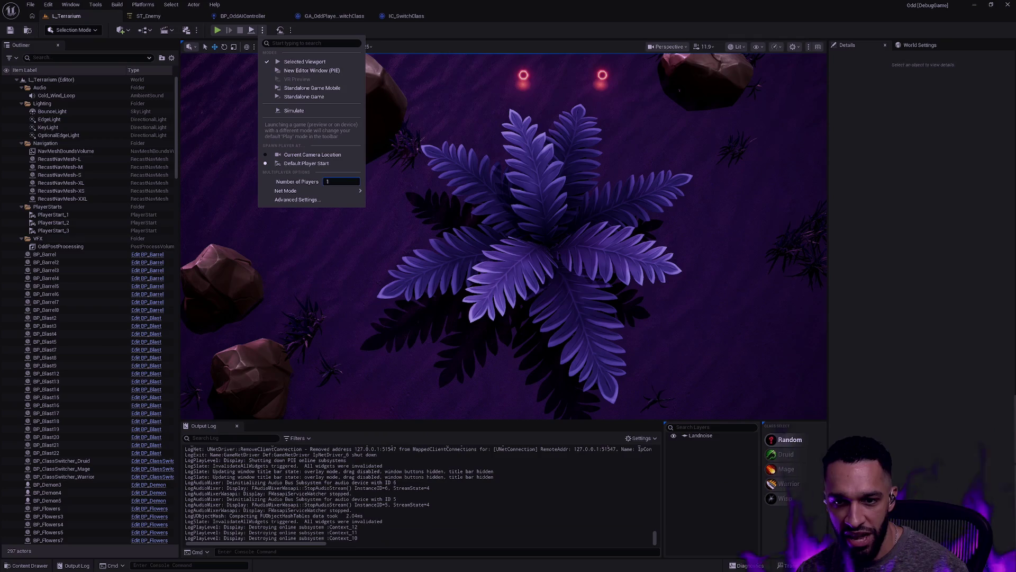
click(225, 33)
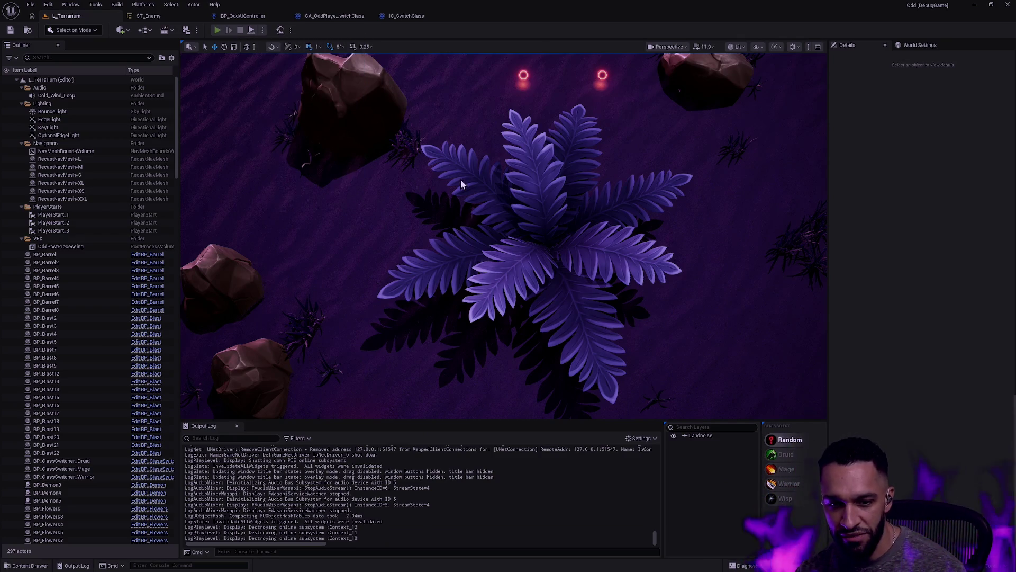
key(alt+p)
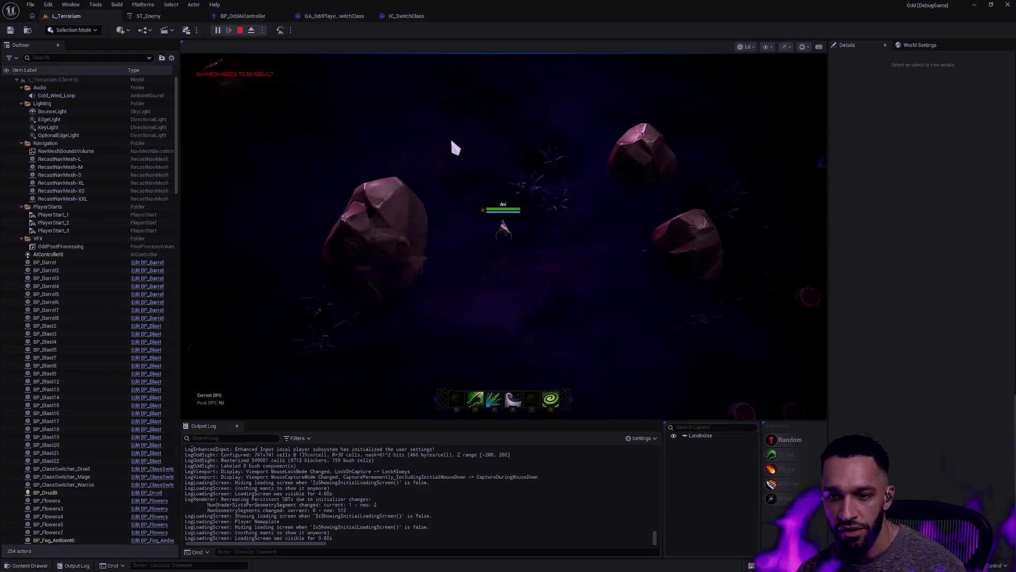
Walk the champion into the fern and hit nearby enemies with the E and R abilities.
key(r)
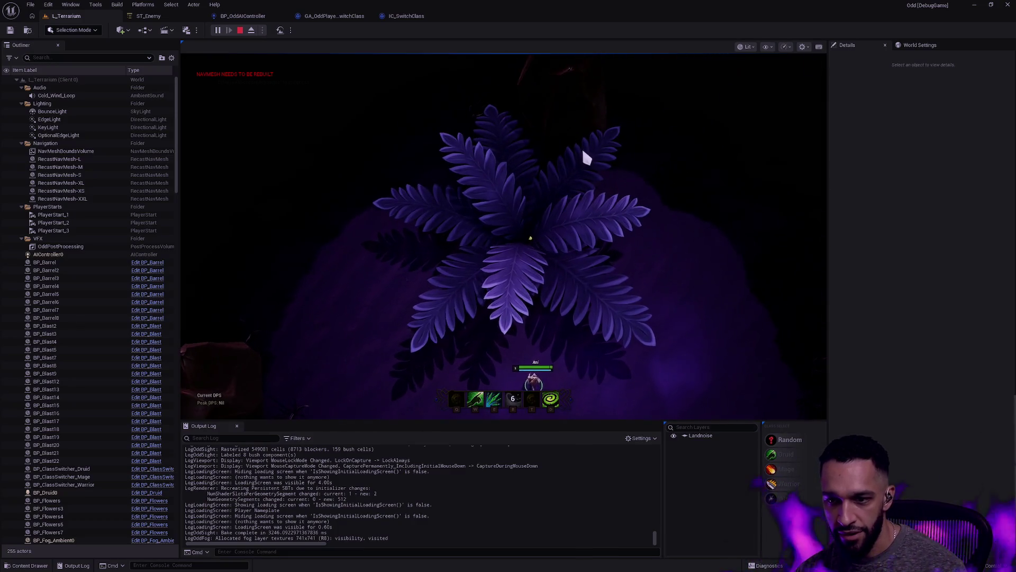
right_click(521, 237)
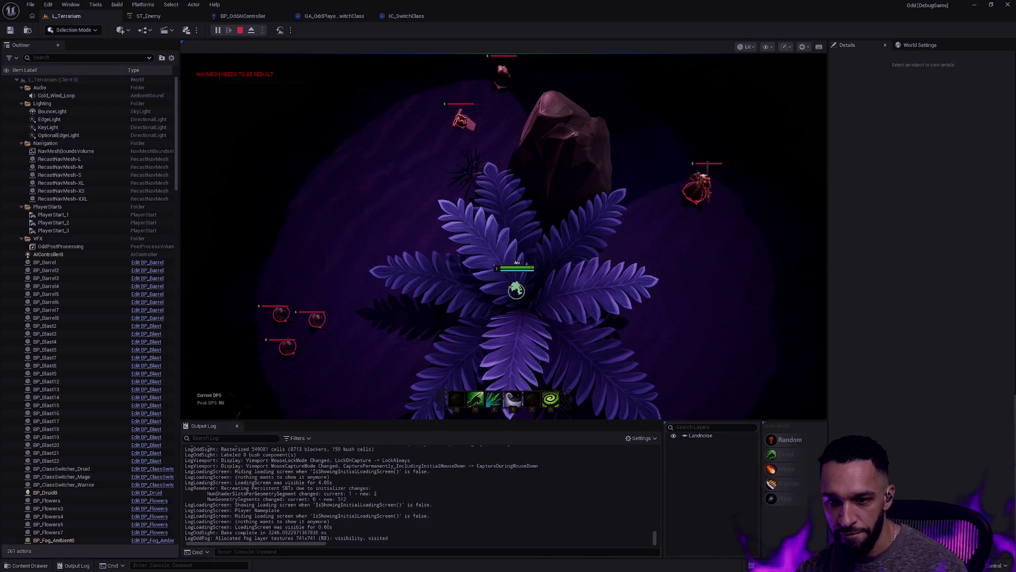
right_click(497, 272)
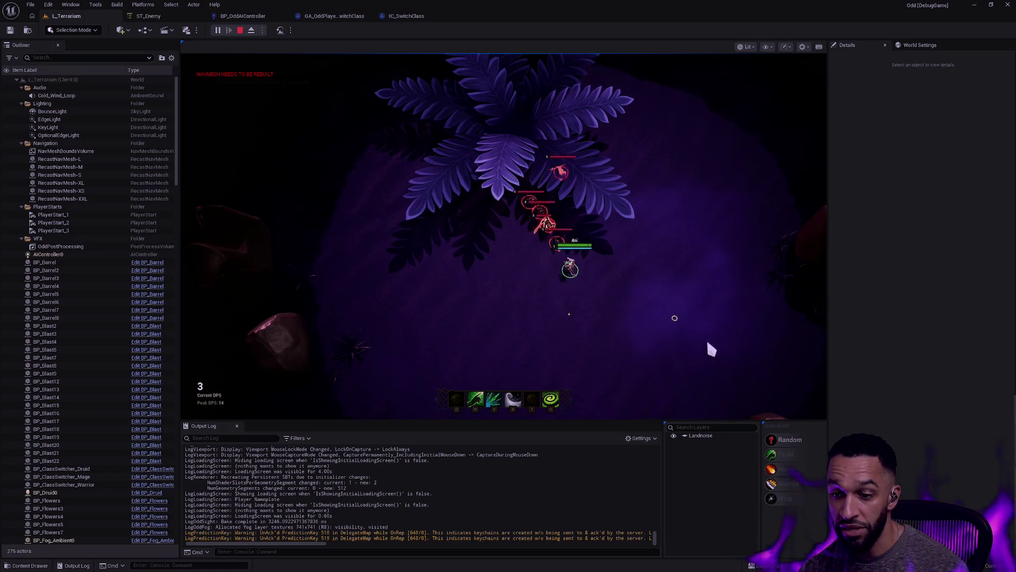
key(e)
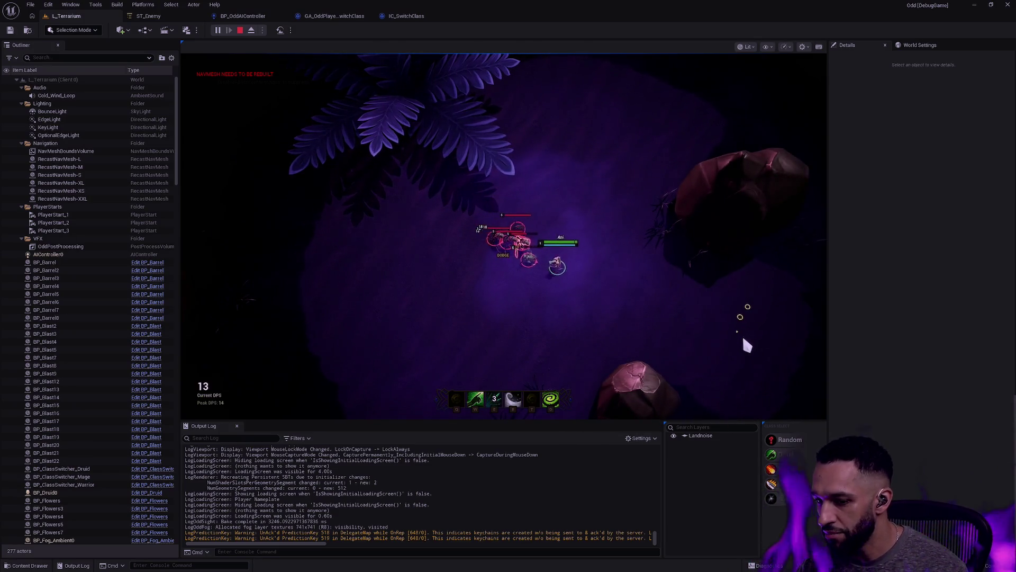
right_click(758, 321)
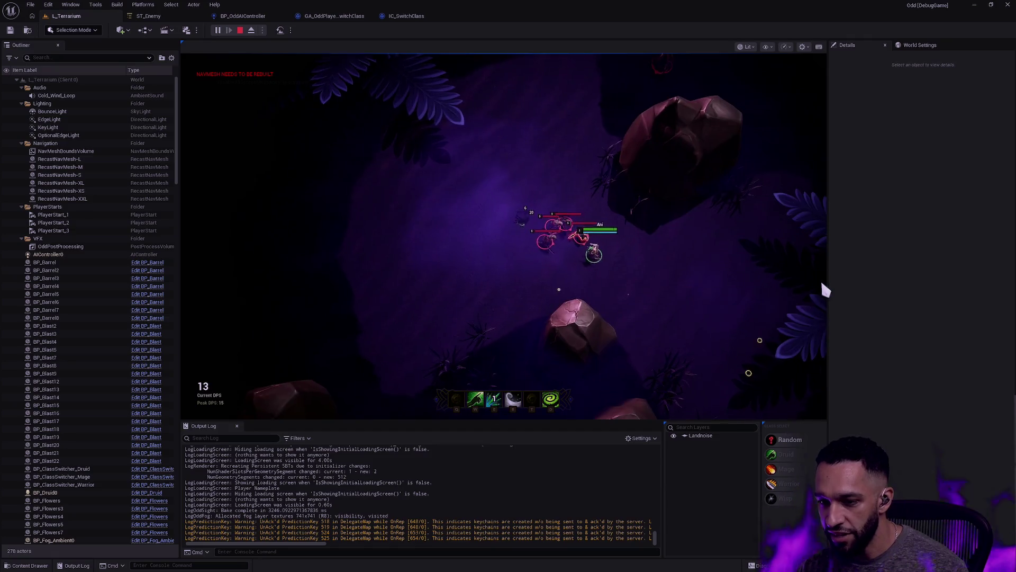
key(e)
right_click(641, 332)
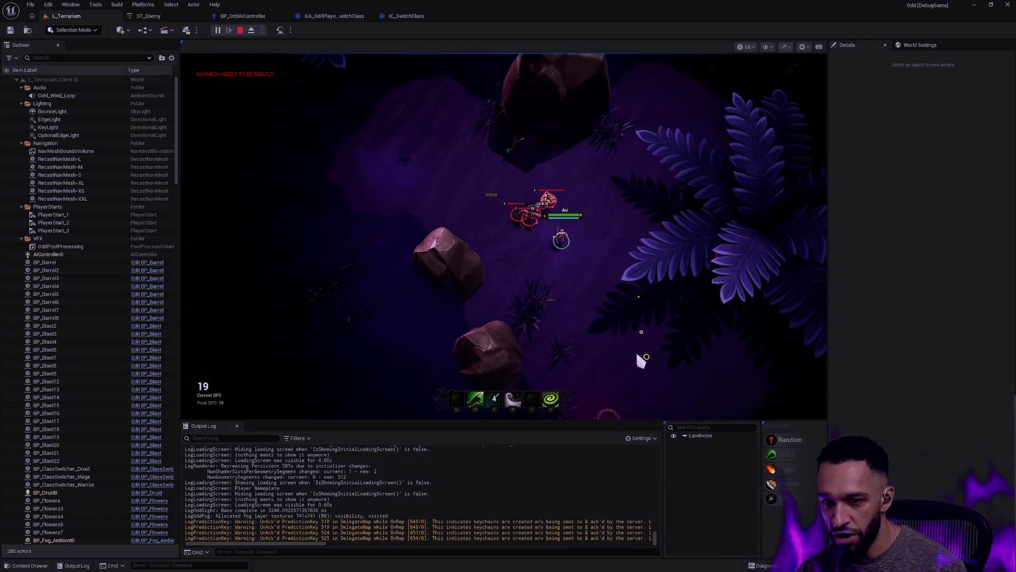
key(r)
right_click(363, 185)
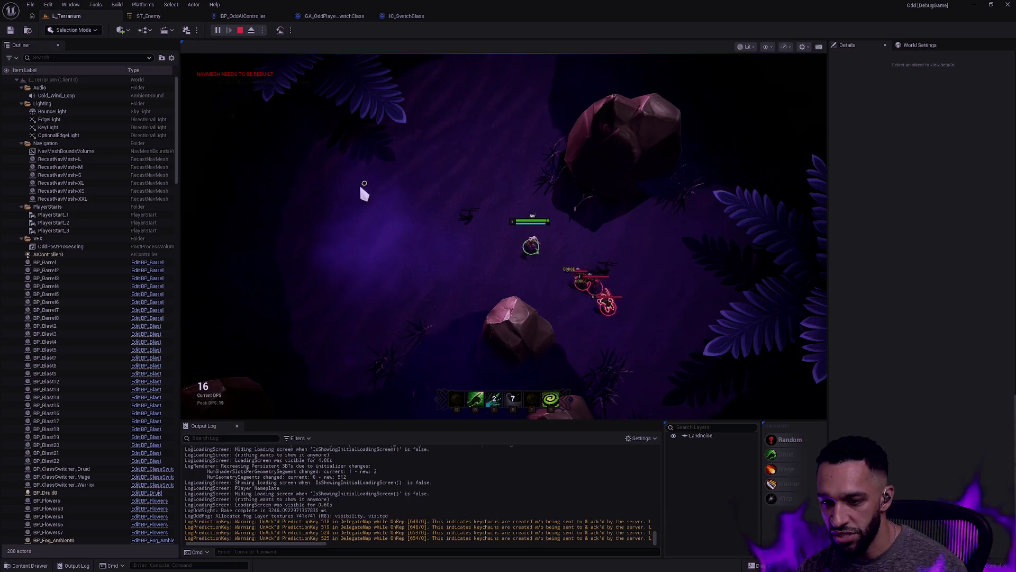
right_click(393, 218)
right_click(387, 278)
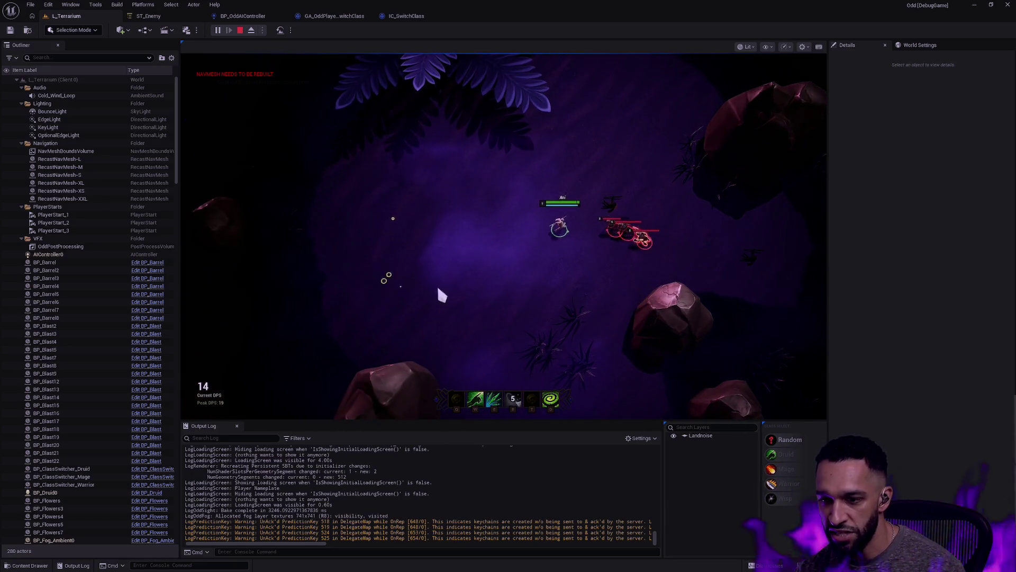
Keep fighting the approaching enemies with W, E and F abilities while repositioning.
key(e)
right_click(410, 153)
right_click(429, 198)
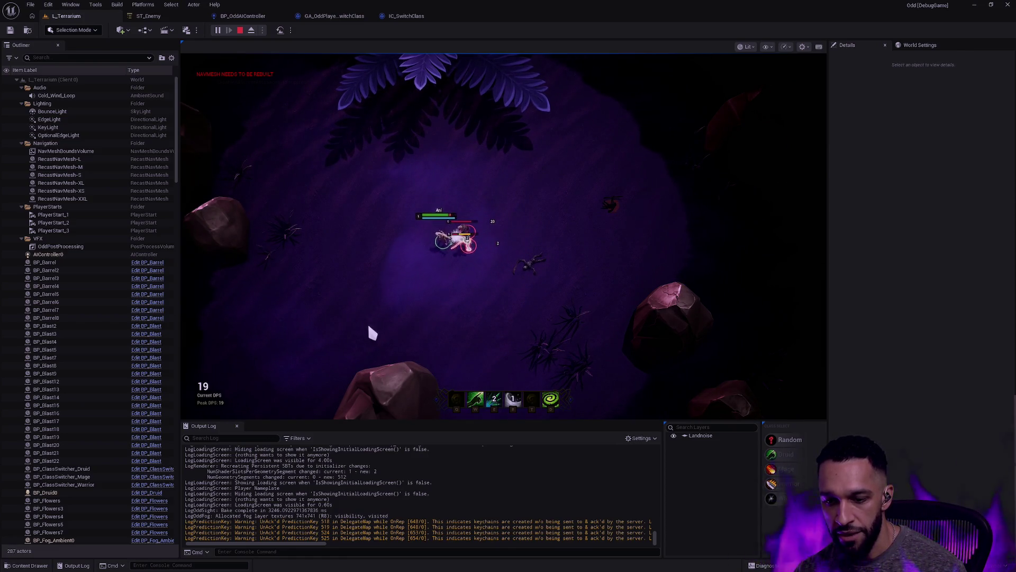
right_click(487, 275)
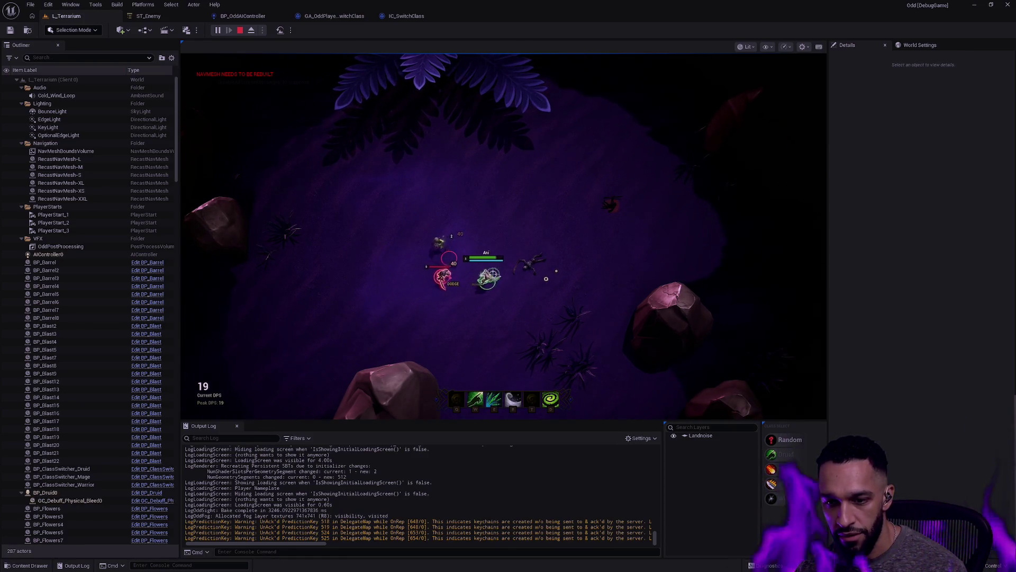
key(w)
key(e)
right_click(575, 185)
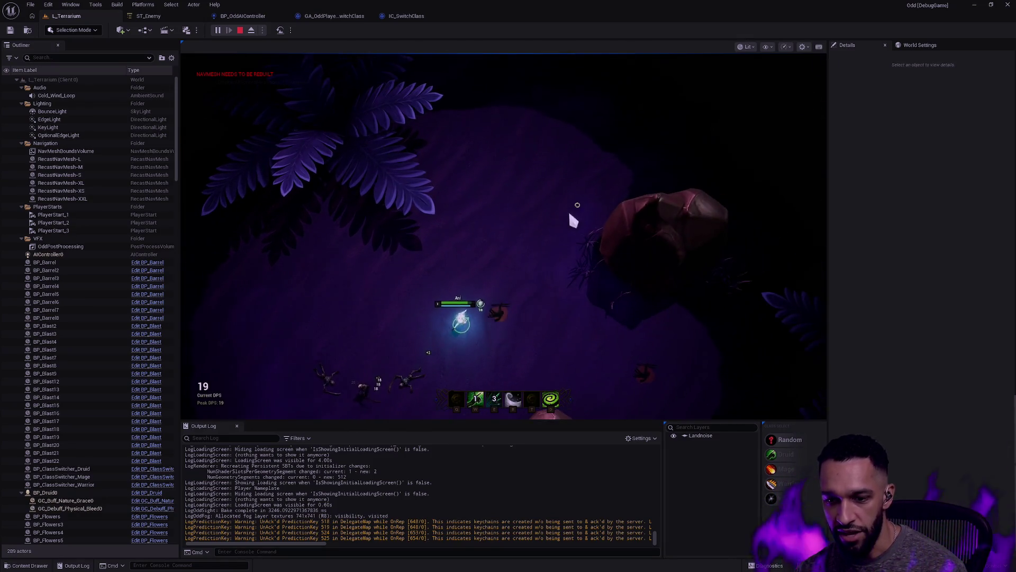
key(f)
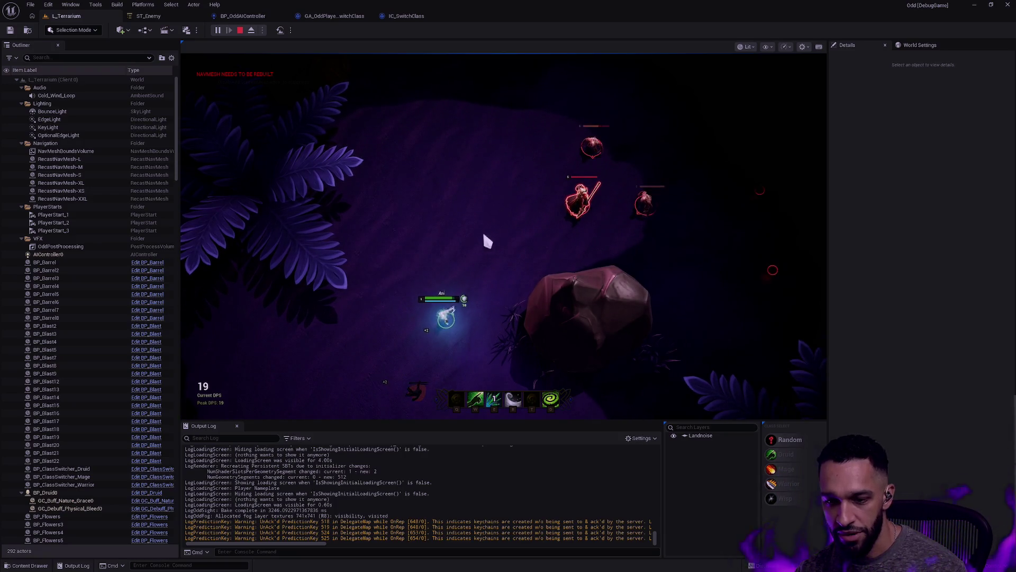
right_click(459, 185)
right_click(525, 192)
key(e)
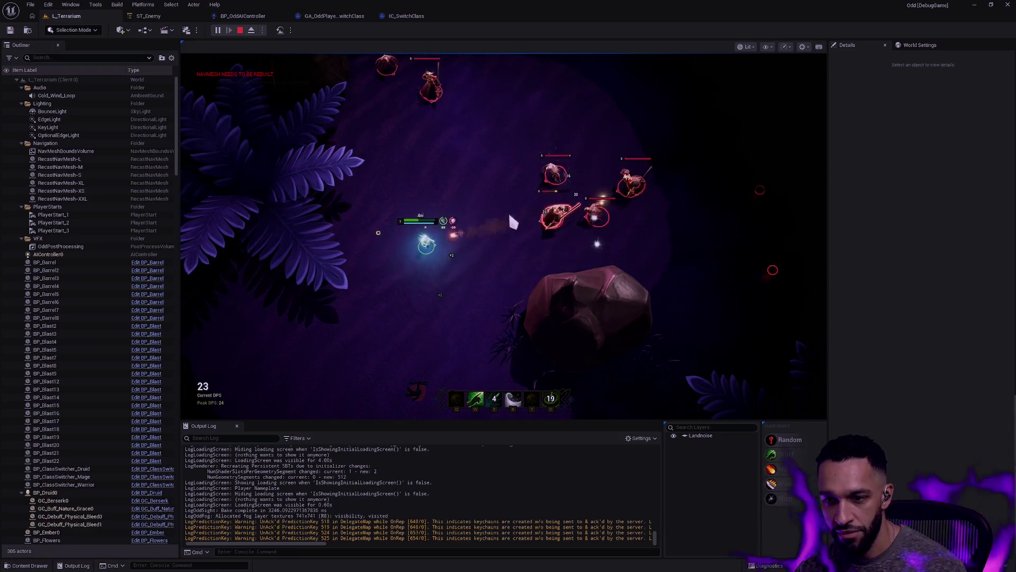
right_click(399, 300)
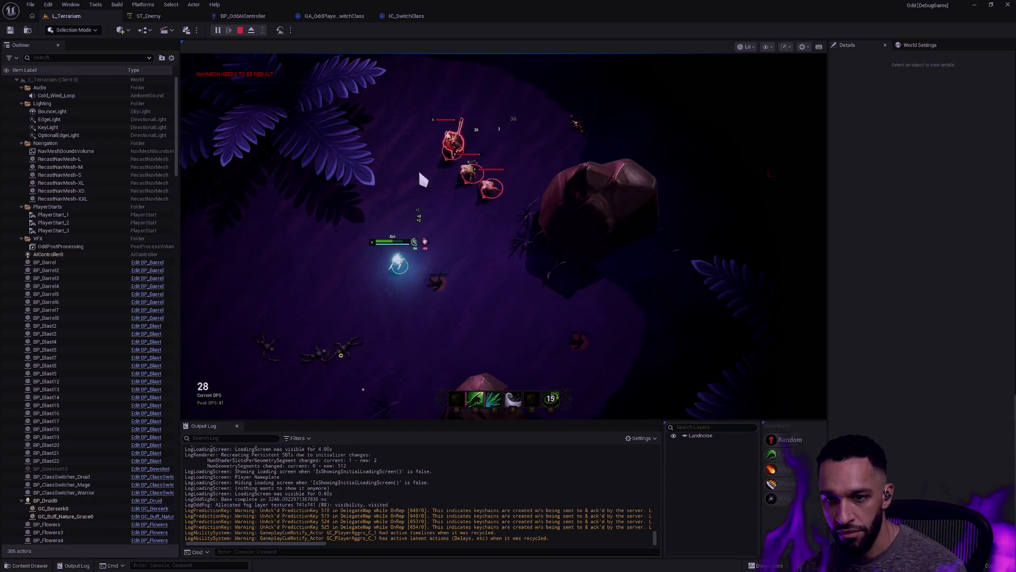
right_click(327, 281)
right_click(405, 182)
key(e)
Dash with W, cast R and E, and chase enemies toward the upper right.
right_click(340, 288)
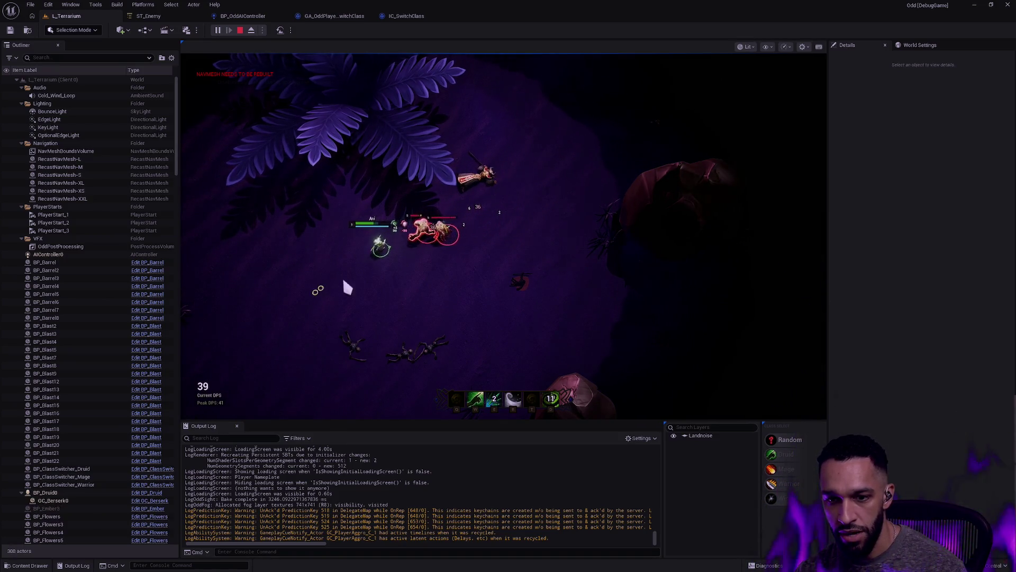
key(w)
key(r)
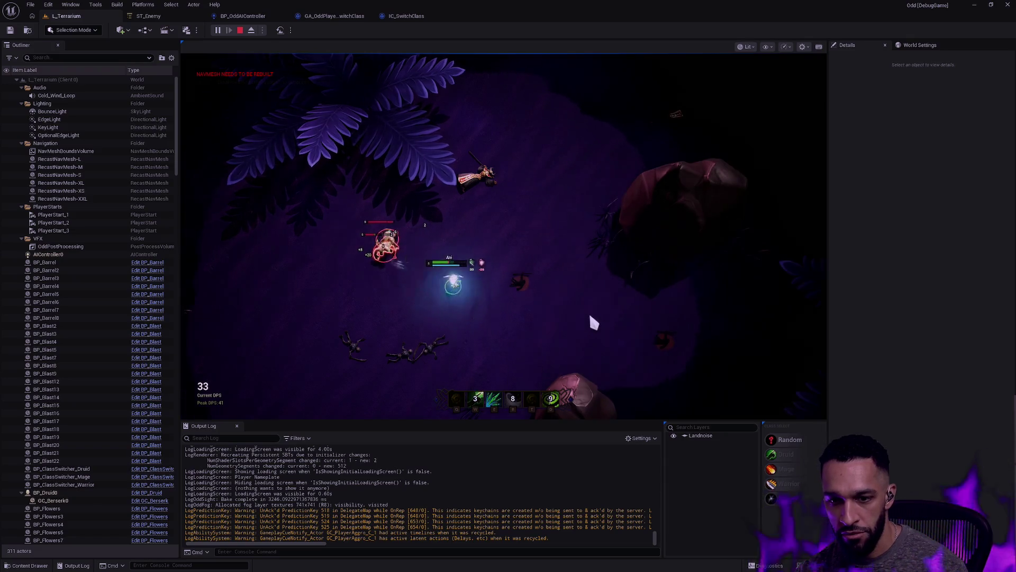
right_click(608, 324)
key(e)
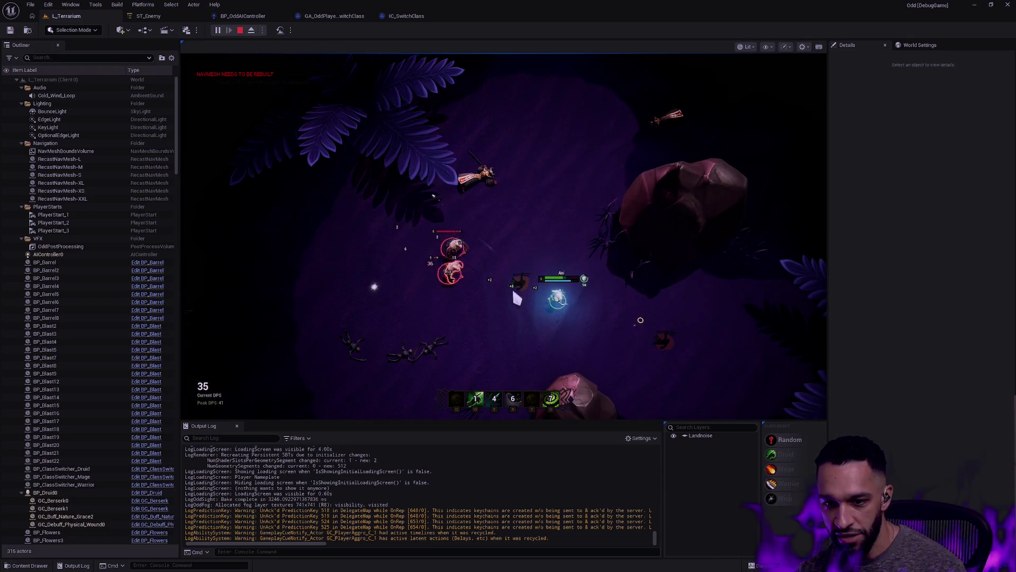
right_click(585, 166)
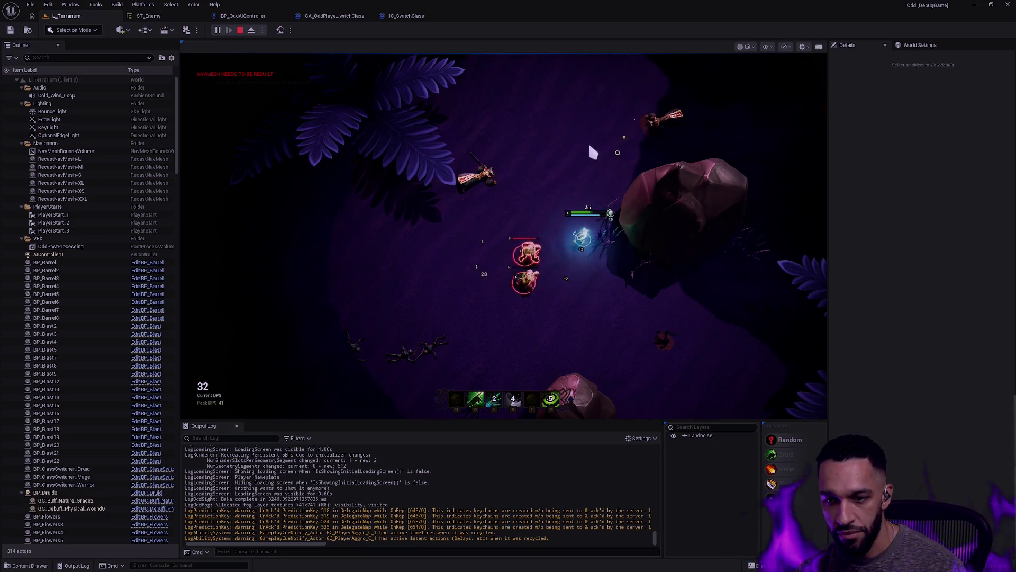
right_click(379, 265)
key(e)
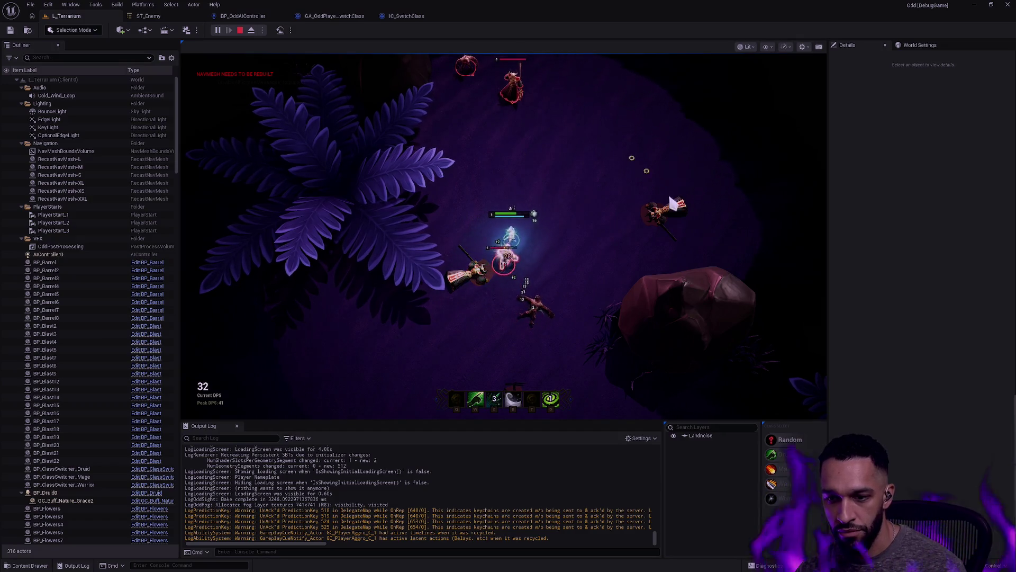
right_click(710, 205)
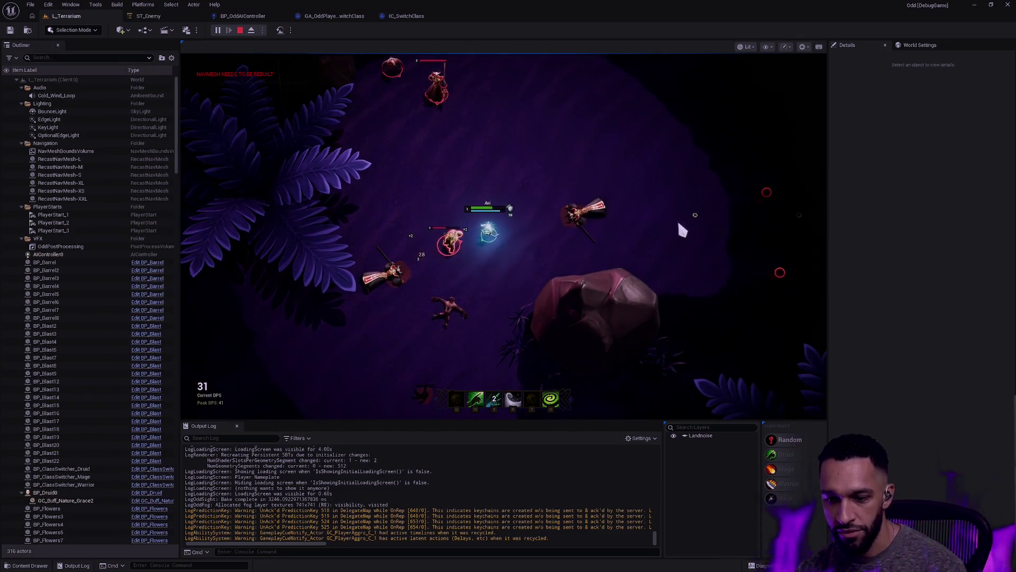
right_click(726, 207)
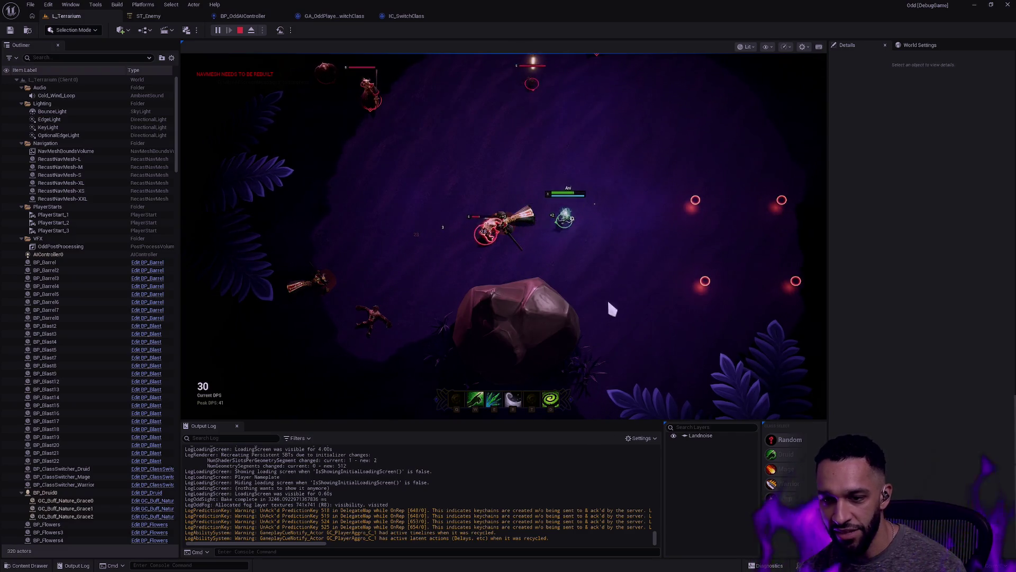
right_click(671, 231)
key(e)
right_click(640, 329)
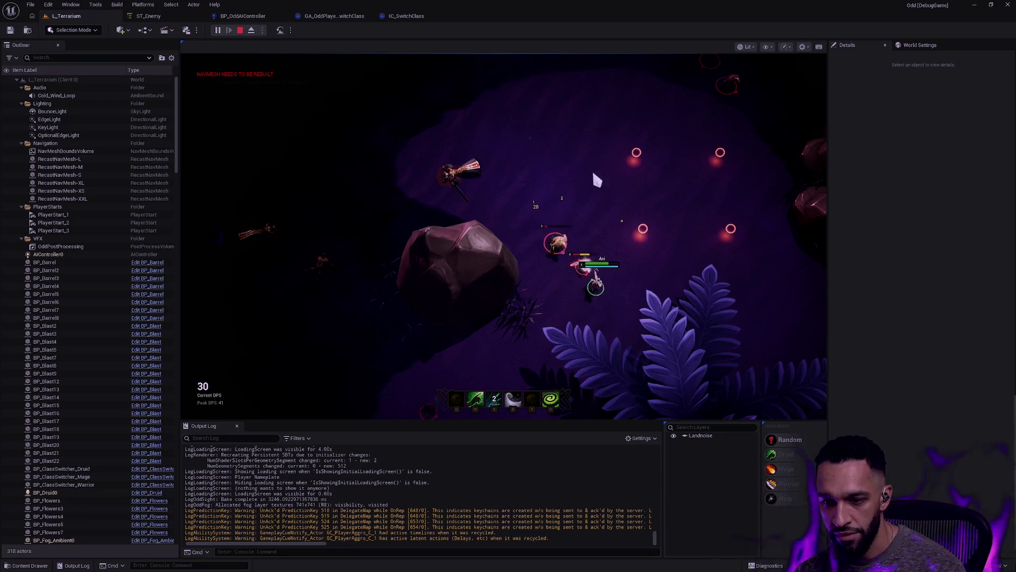
Dodge up-left, use the sparkle-trail and Nature Grace healing abilities, then stop the session.
right_click(330, 148)
key(r)
right_click(363, 159)
right_click(554, 192)
right_click(405, 154)
key(e)
right_click(528, 250)
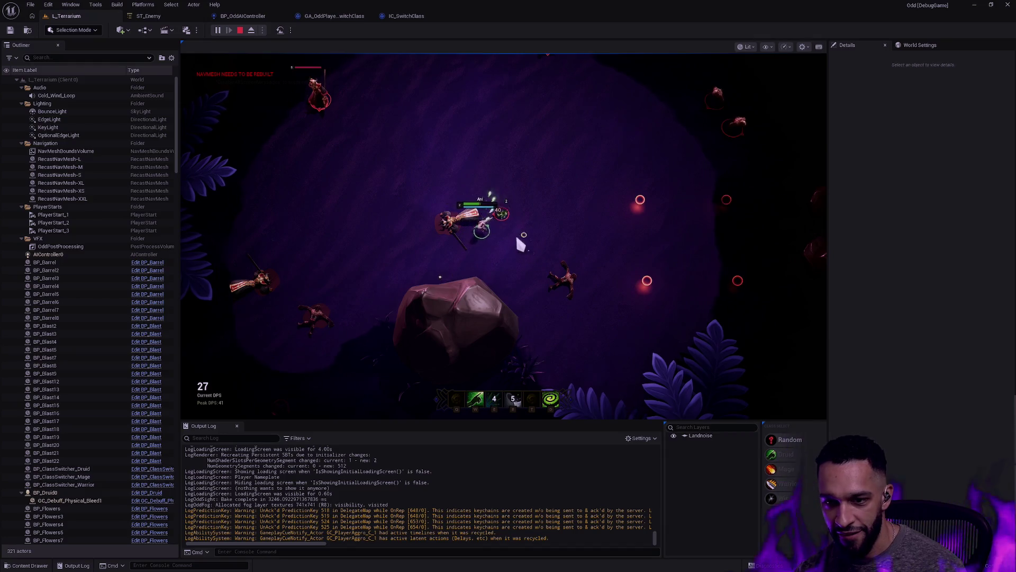
key(w)
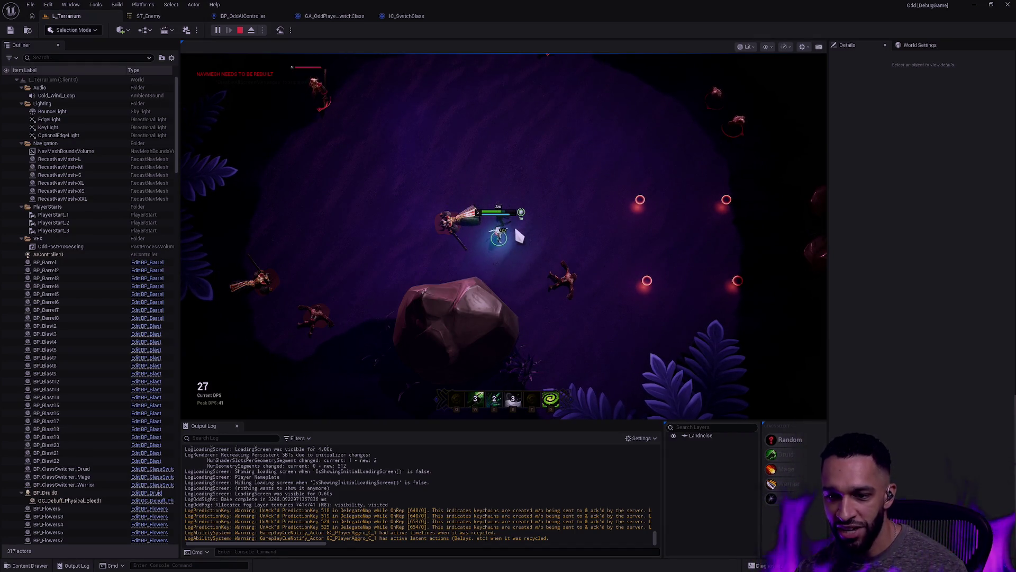
right_click(422, 233)
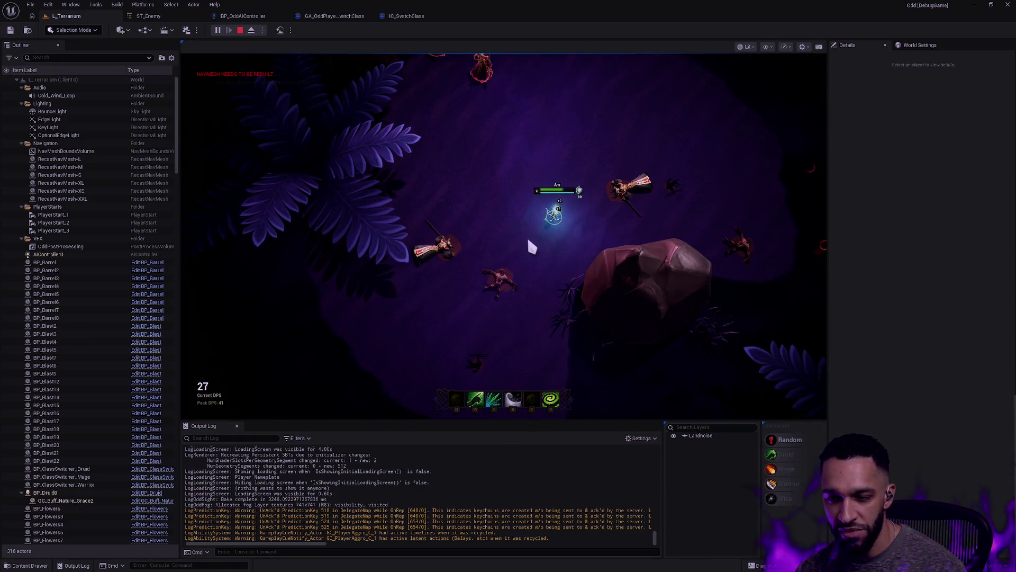
right_click(528, 240)
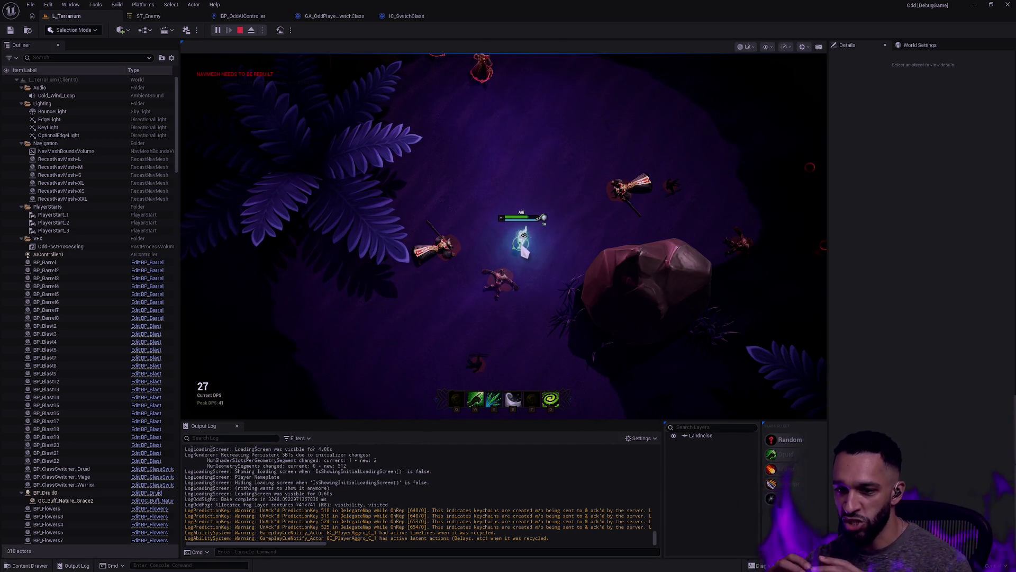
key(w)
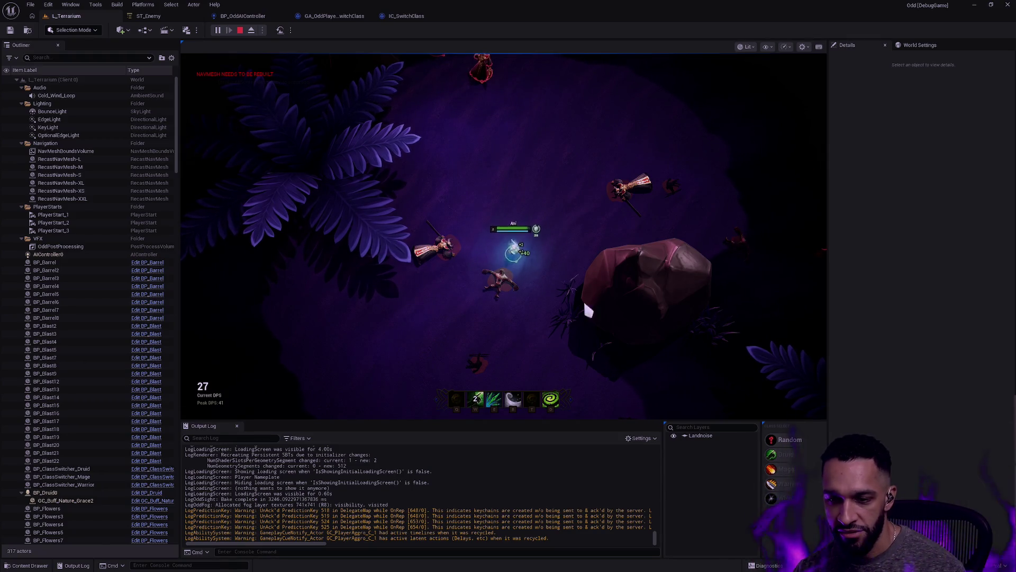
right_click(481, 347)
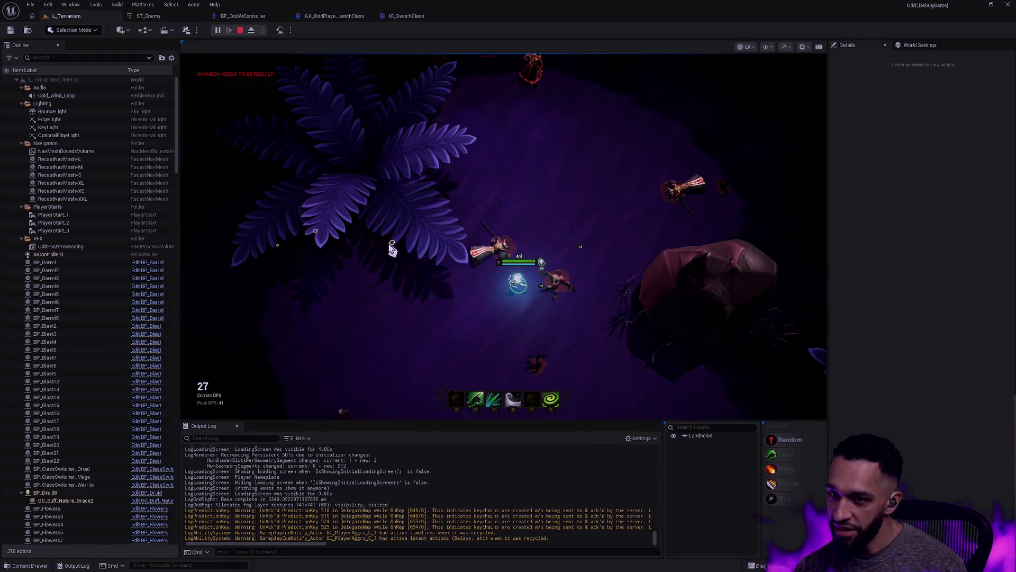
key(Escape)
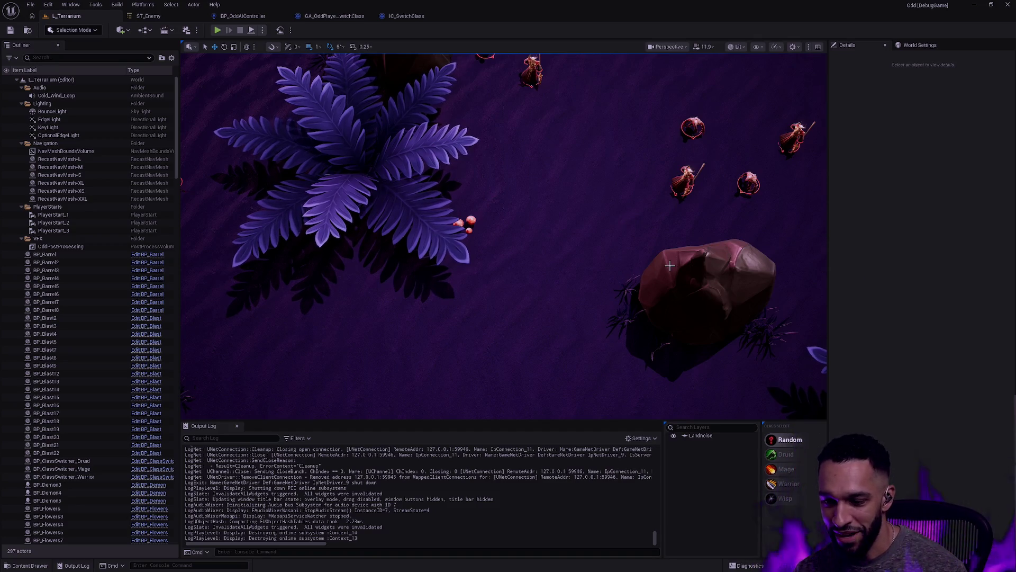
Select the Cast and Set Active Champion nodes in GA_OddPlayer_SwitchClass, then switch to the code editor.
mouse_move(631, 221)
mouse_down()
mouse_move(627, 185)
mouse_move(593, 212)
mouse_up()
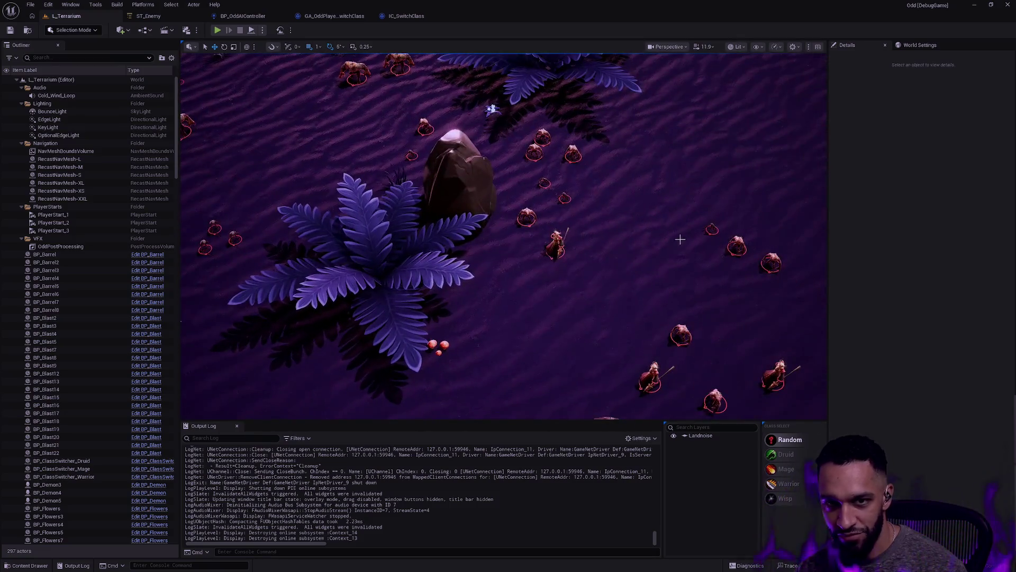
click(148, 16)
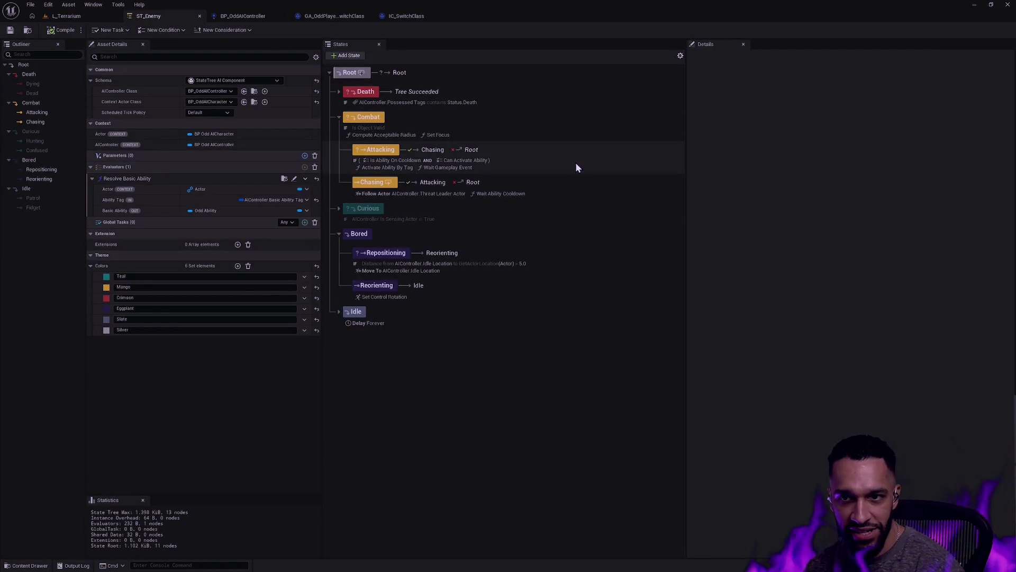
click(342, 19)
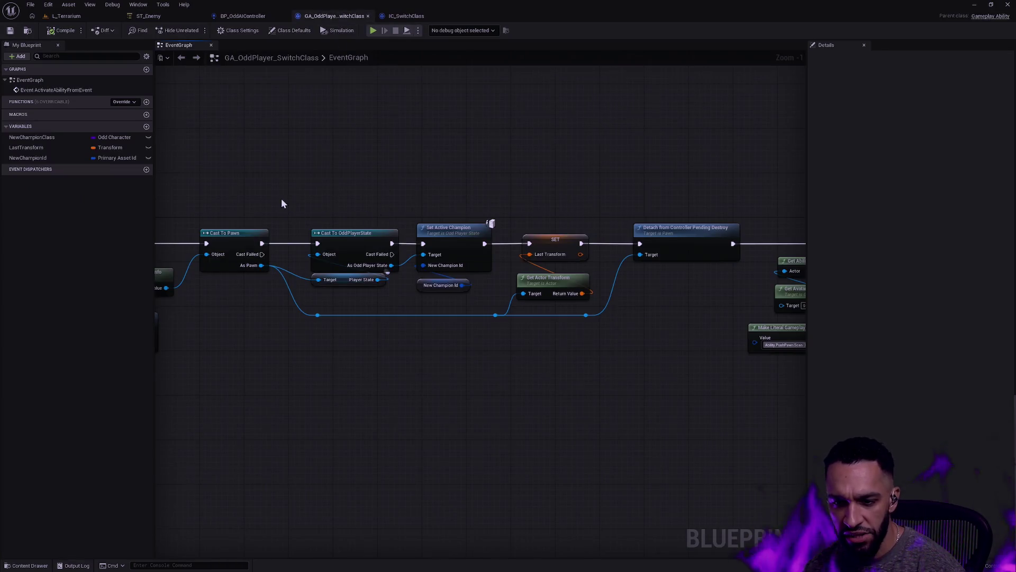
drag(434, 176, 557, 289)
key(alt+Tab)
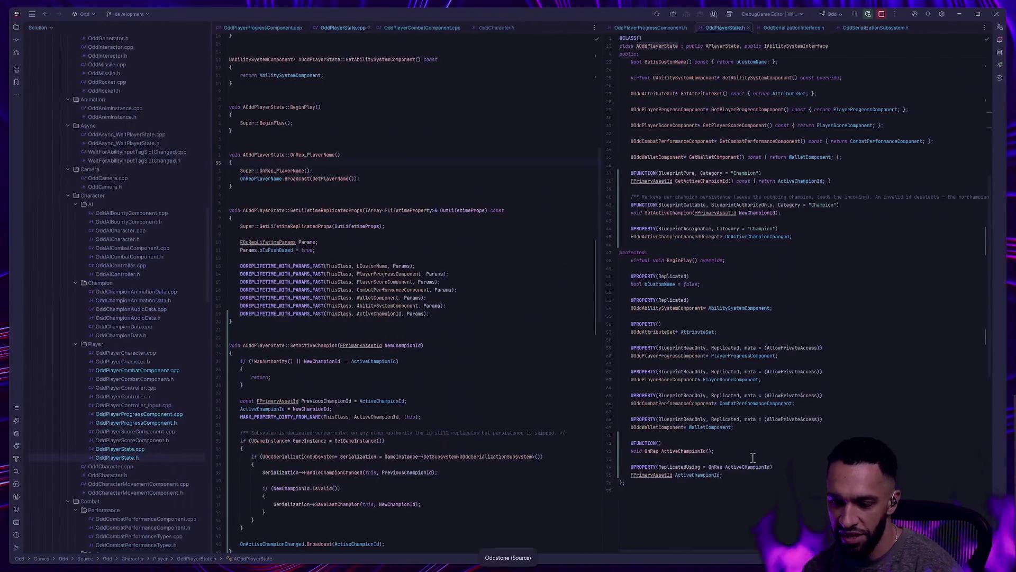
key(alt+Tab)
Tell Claude state is now separated for each champion and mention the game mode's default-pawn override.
text(separated ac)
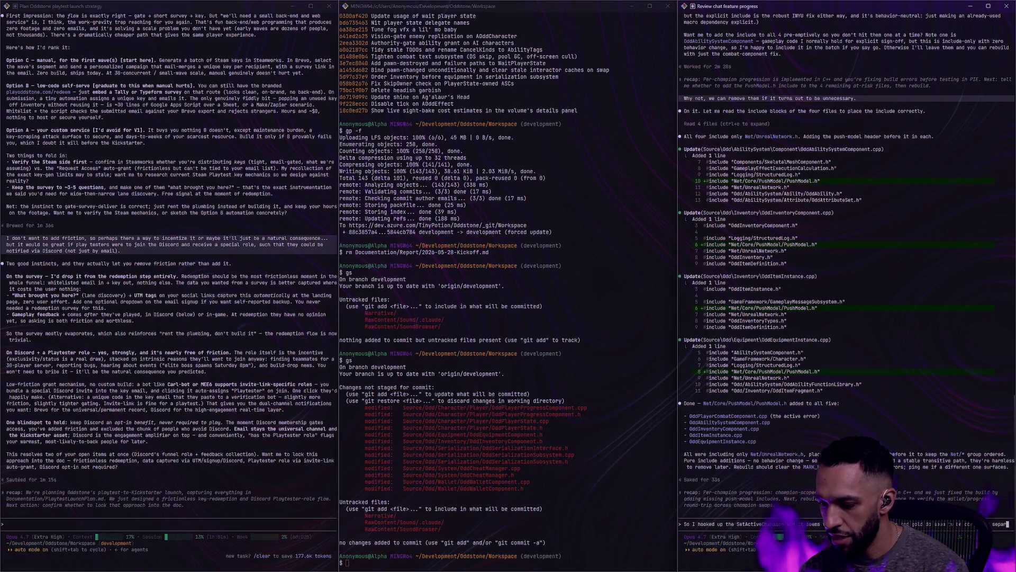
key(BackSpace)
key(BackSpace)
text(for each cha)
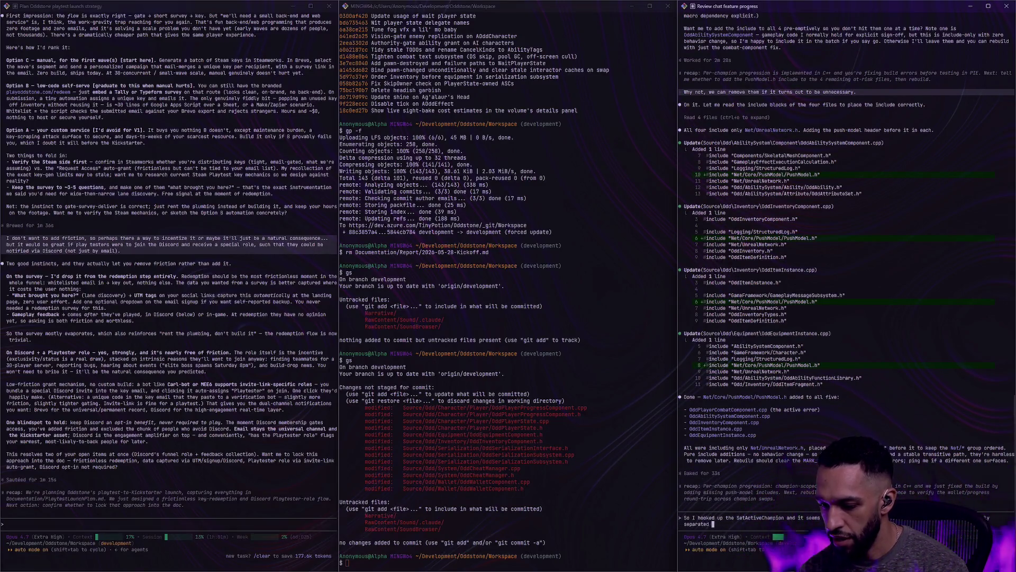
text(mpion; )
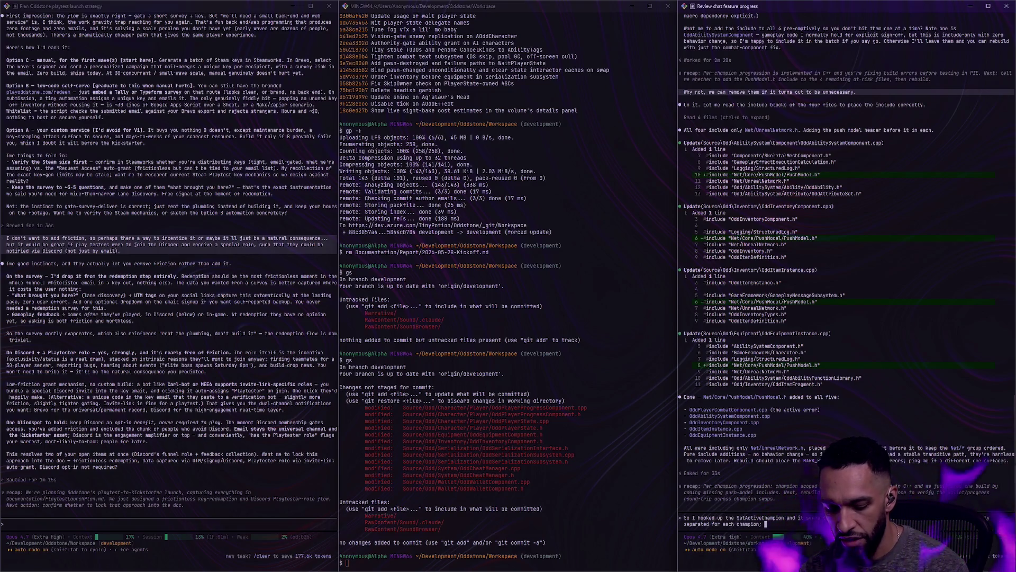
text(I have some game mode)
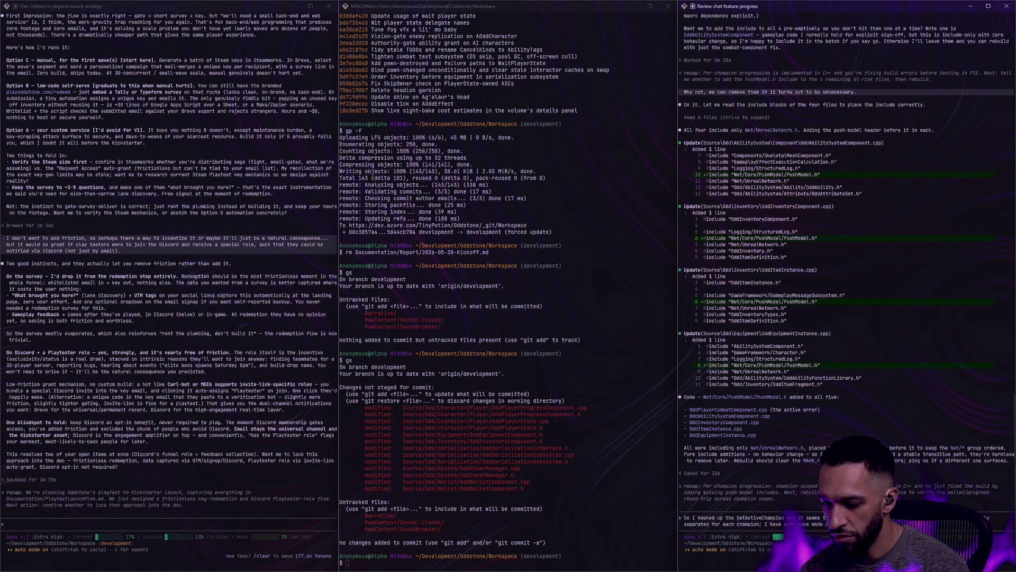
text( override for the default pawn, so)
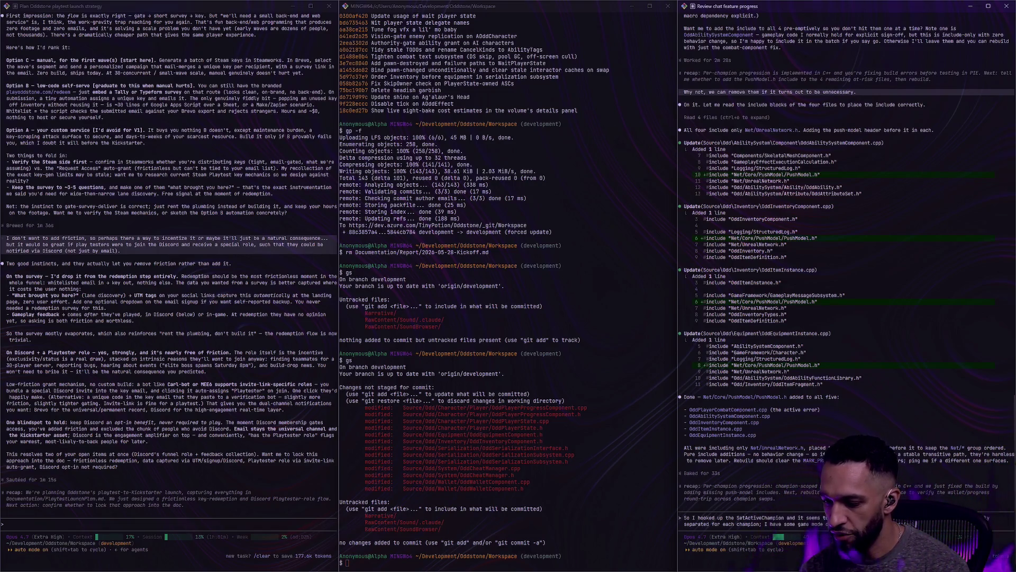
text( it just so)
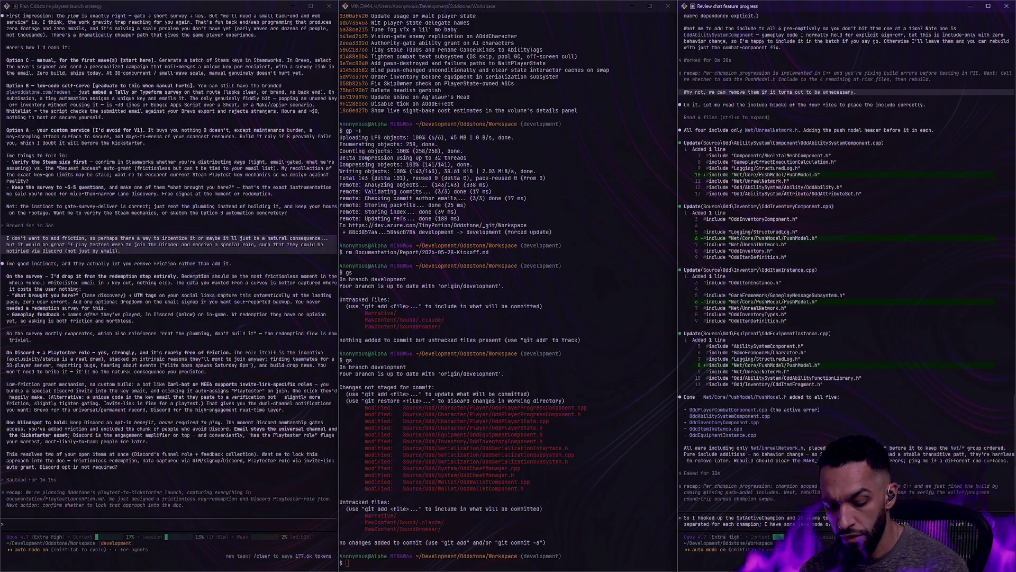
text("restore)
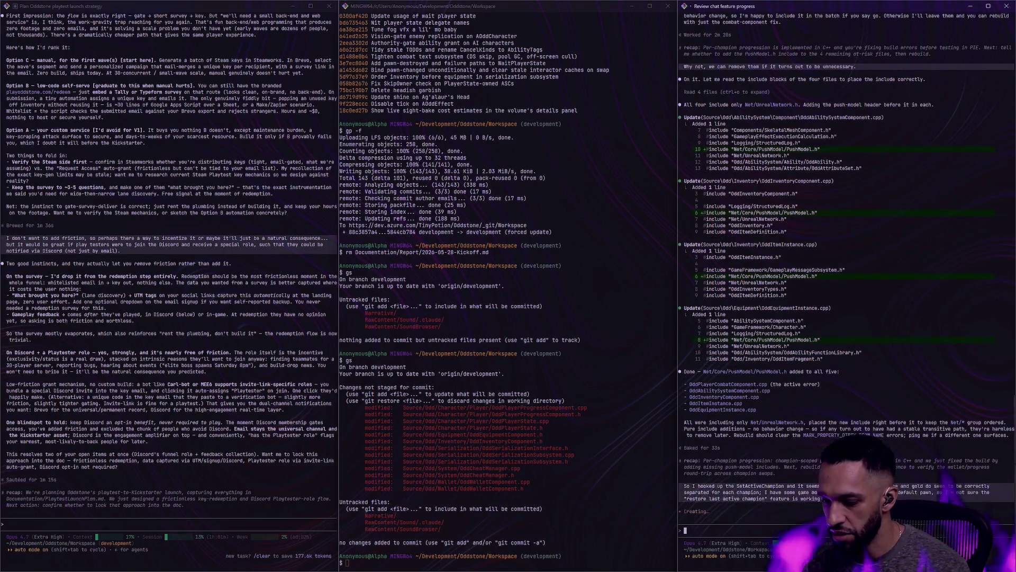
key(alt+Tab)
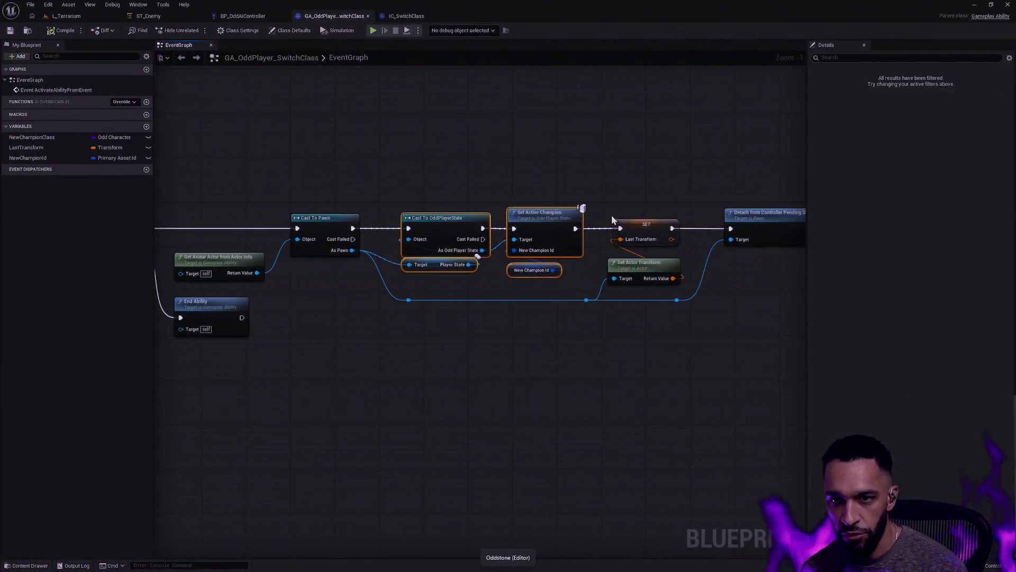
Find 'BP GameMode' in the asset search and open the BP_OddGameMode blueprint.
key(ctrl+p)
text(BP G)
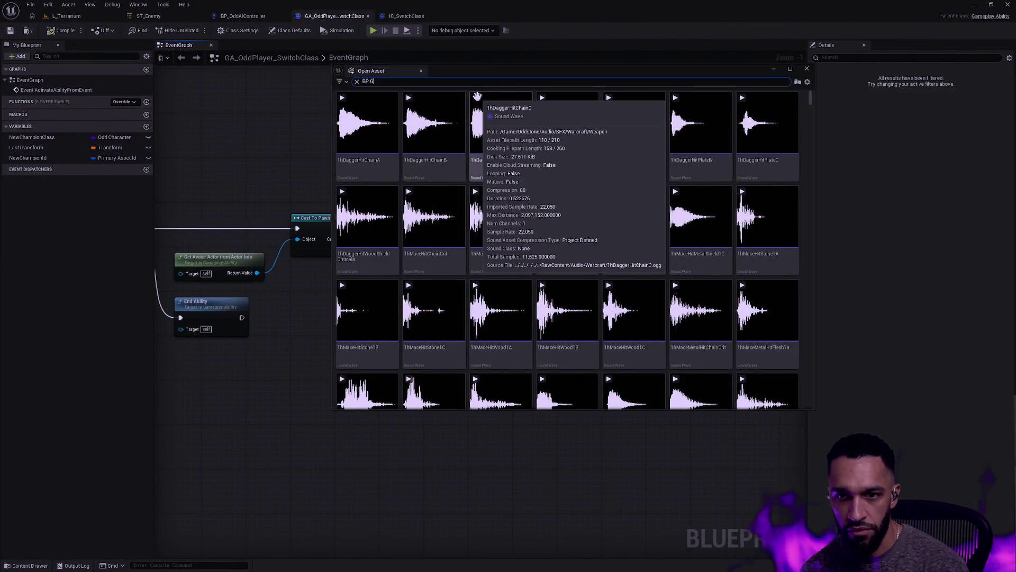
text(ameMode)
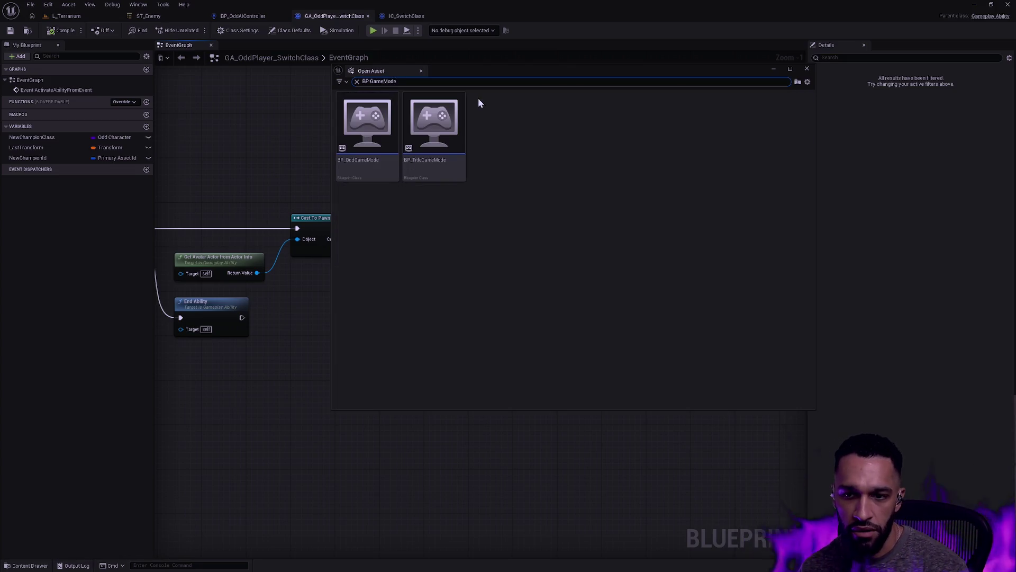
double_click(360, 165)
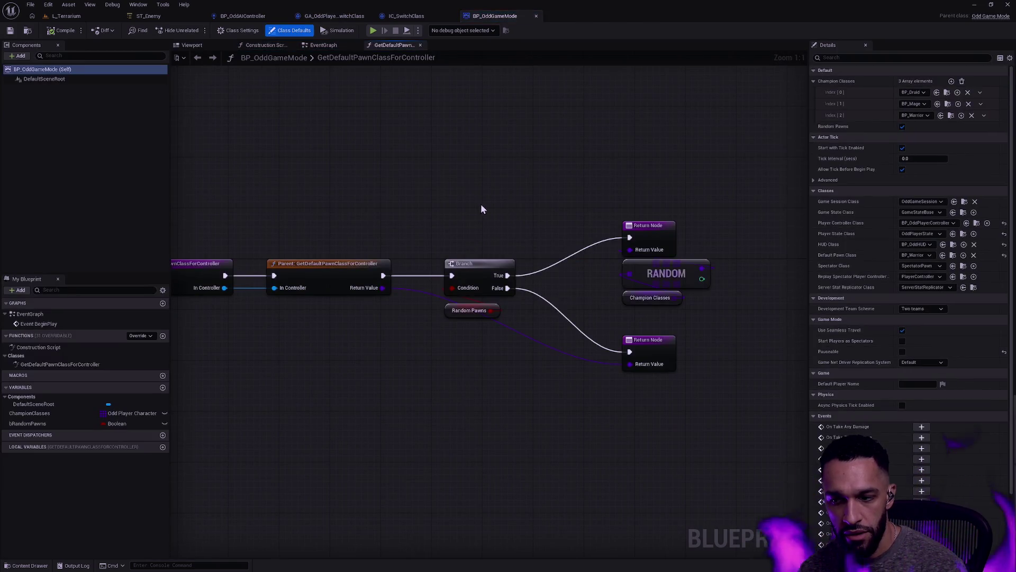
mouse_move(397, 203)
mouse_down()
mouse_move(610, 196)
mouse_move(462, 193)
mouse_up()
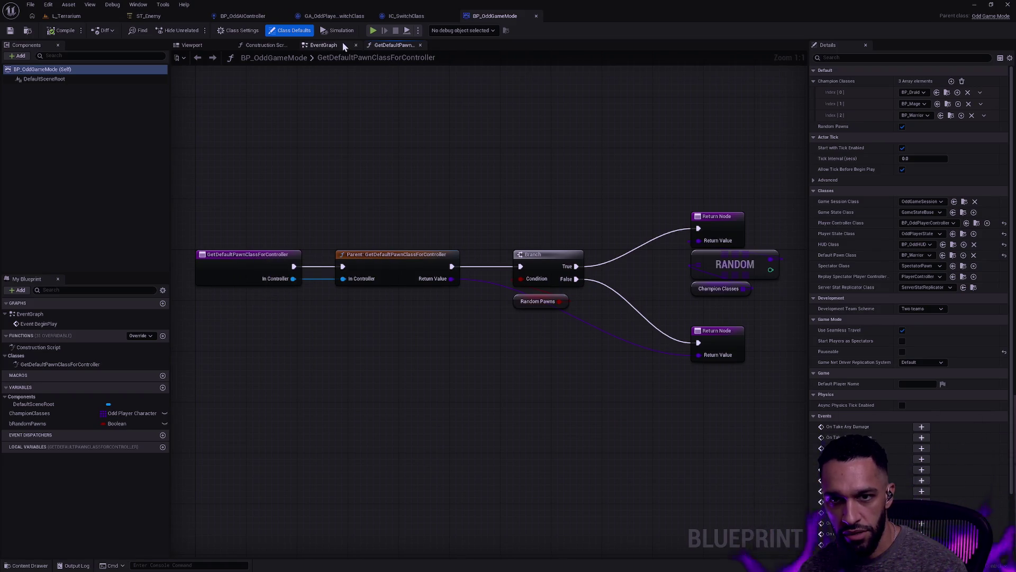
Browse BP_OddGameMode's event graph, overridable functions list and construction script.
click(323, 44)
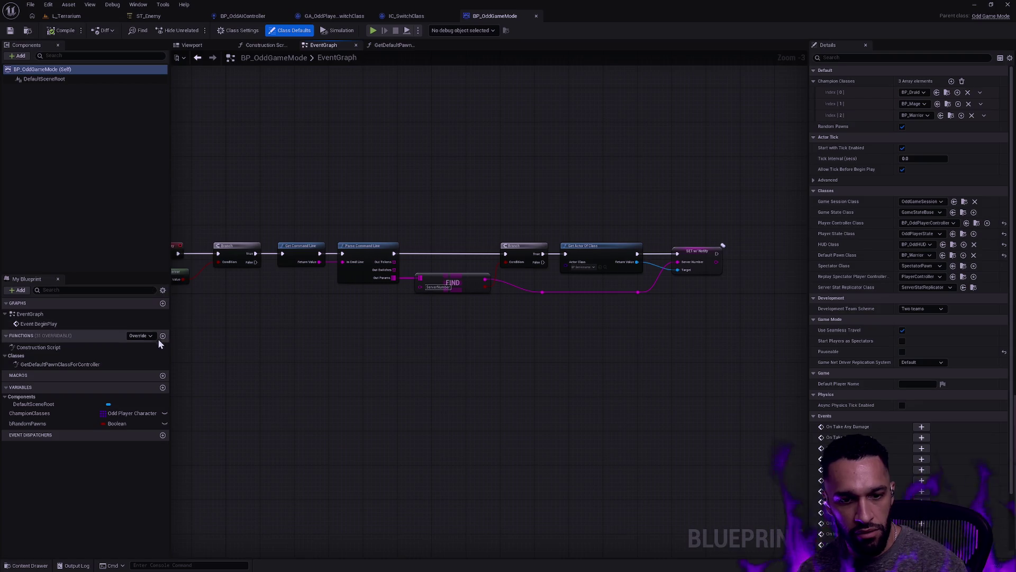
click(141, 335)
click(238, 378)
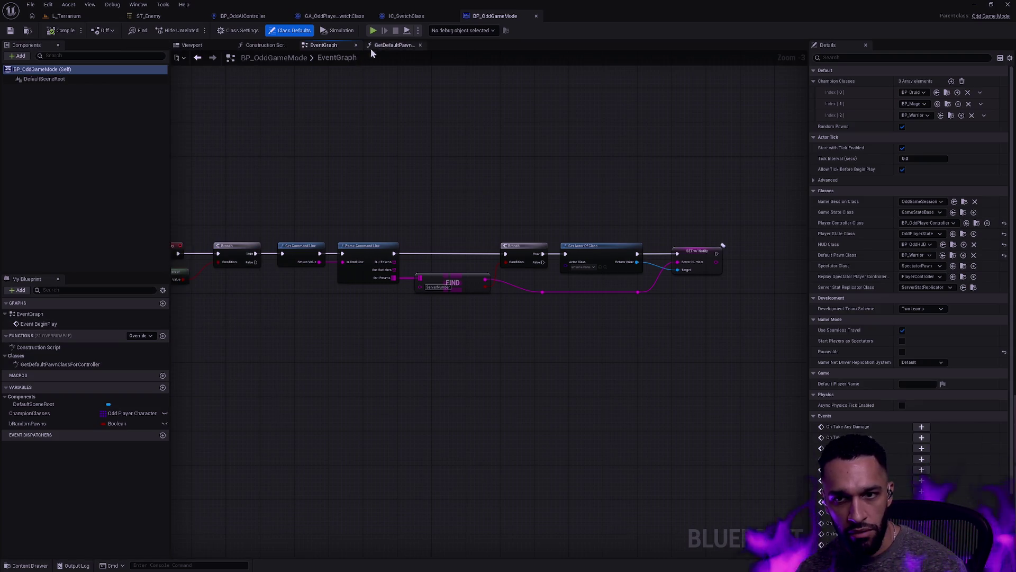
click(392, 46)
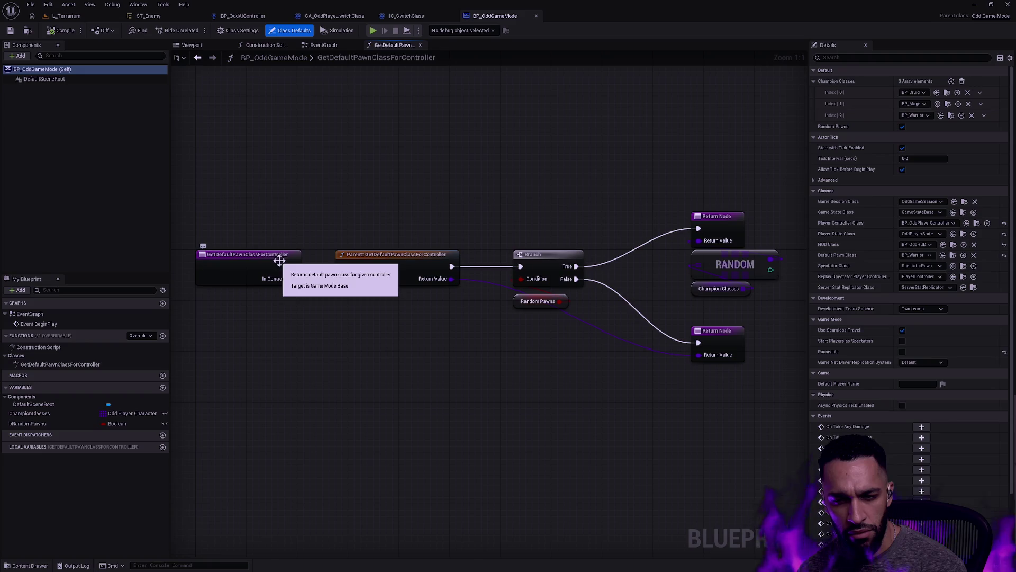
click(323, 45)
mouse_move(431, 233)
mouse_down()
mouse_move(452, 215)
mouse_move(392, 212)
mouse_up()
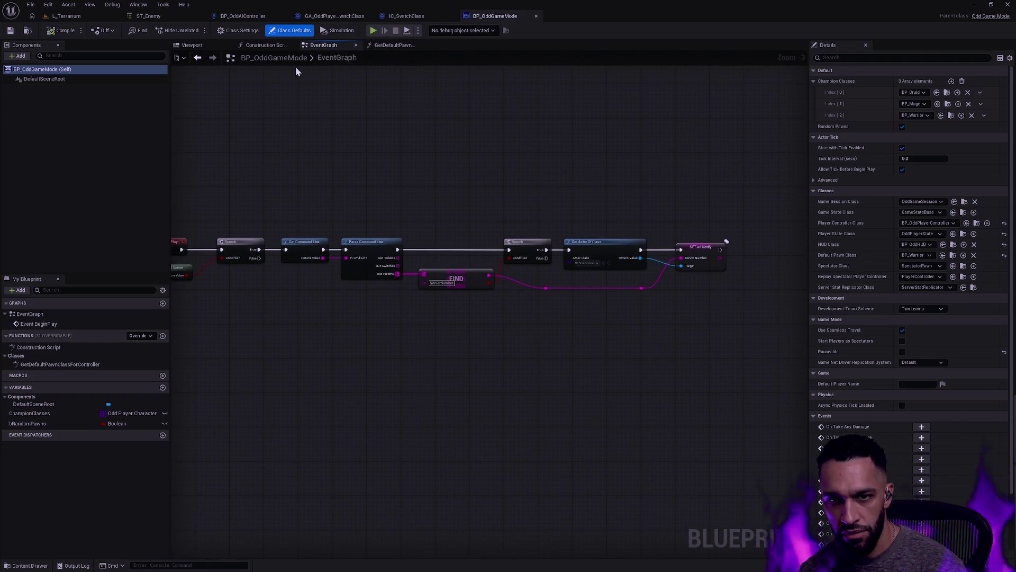
click(263, 47)
Pan the GetDefaultPawnClassForController graph to centre its entry node and branch logic.
click(393, 45)
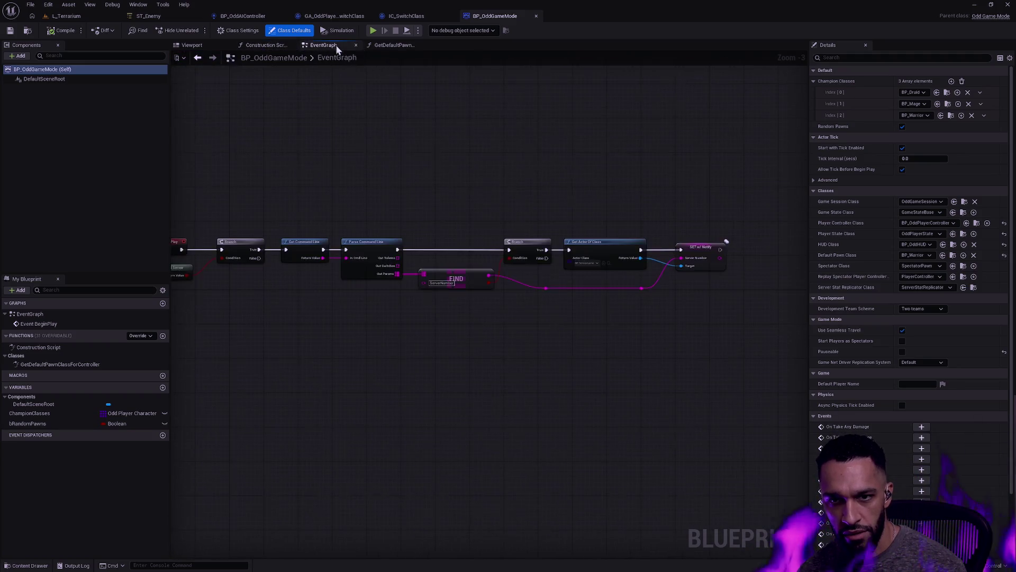
mouse_move(548, 197)
mouse_down()
mouse_move(434, 172)
mouse_move(515, 181)
mouse_up()
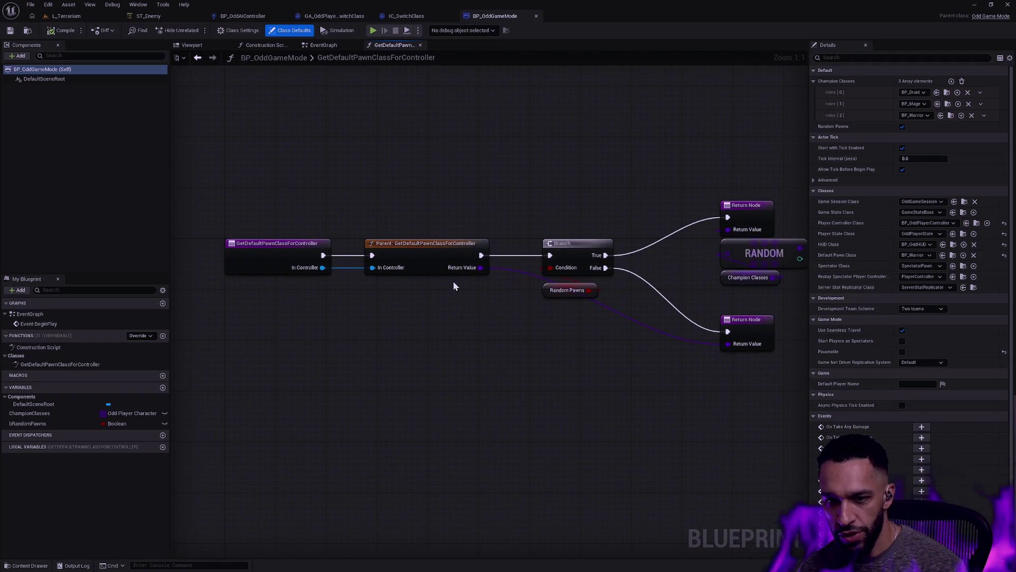
click(272, 246)
mouse_move(622, 333)
mouse_down()
mouse_move(529, 344)
mouse_move(557, 333)
mouse_up()
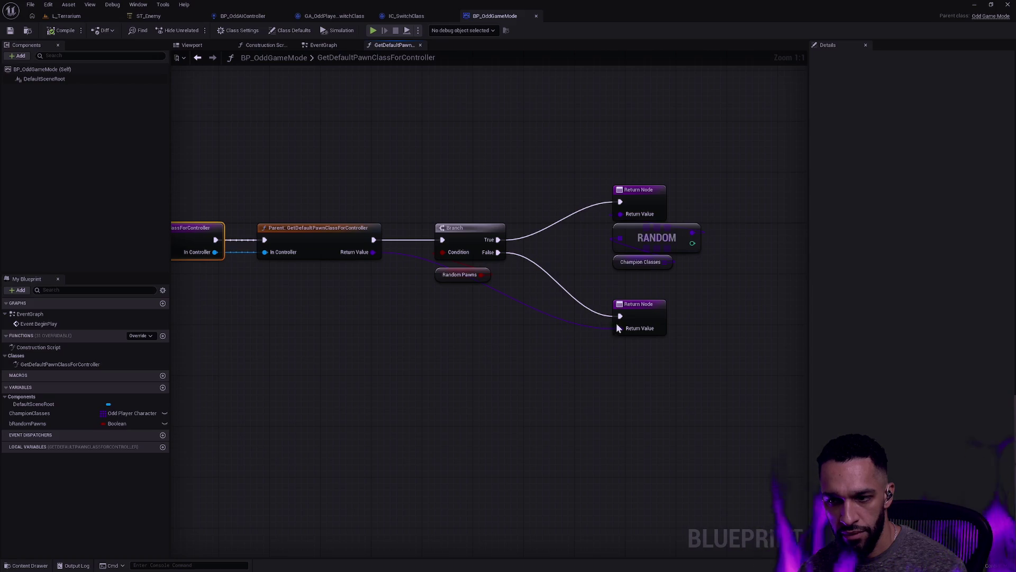
key(ctrl+super+Left)
key(ctrl+super+Left)
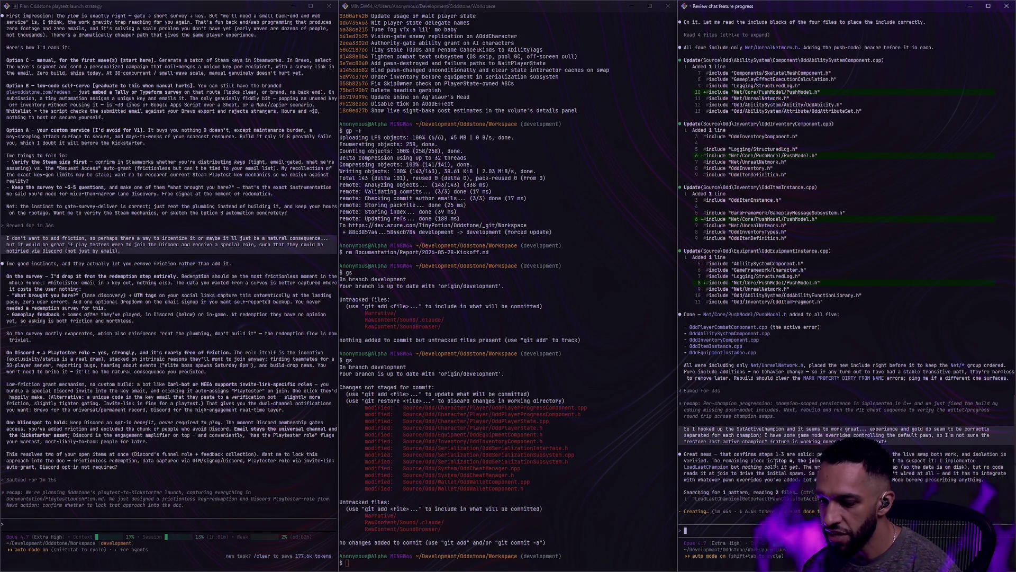
drag(801, 467, 683, 467)
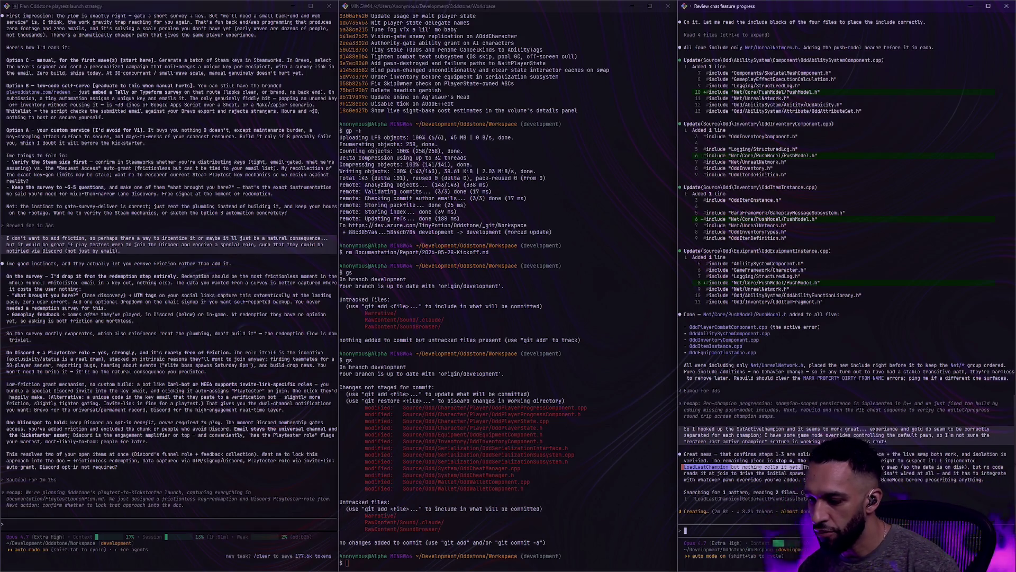
key(ctrl+c)
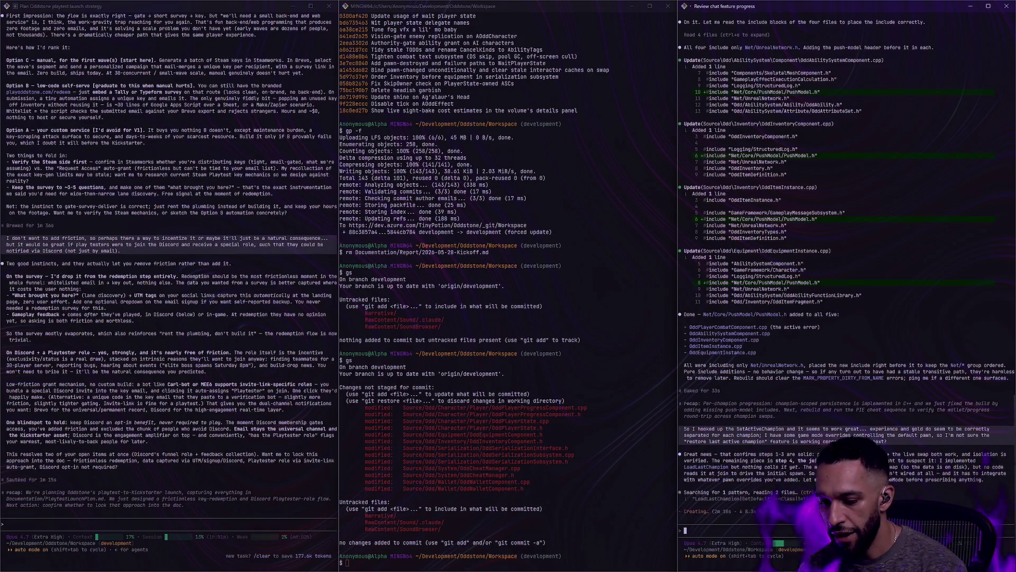
Tell Claude the editor widget sets a 'random champion' option that must honor 'load last champion'.
text(I ha)
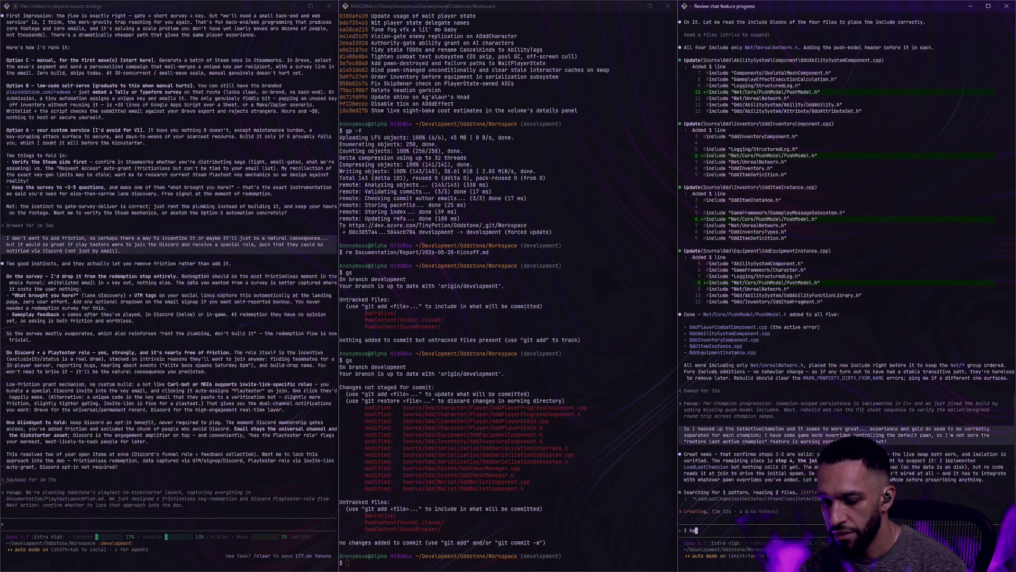
text(ve an editor)
text( utility wid)
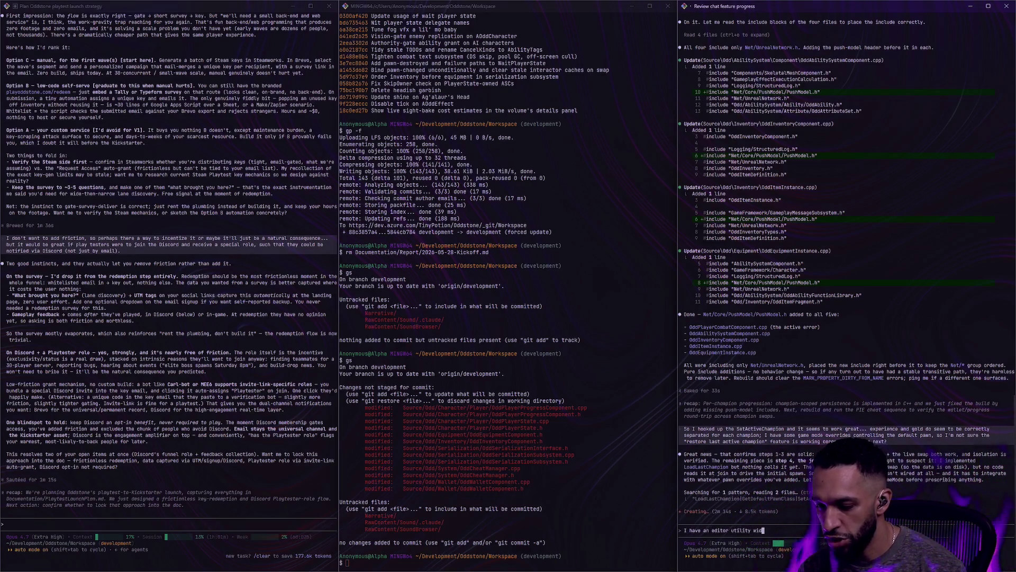
text(t th)
text(at allows me)
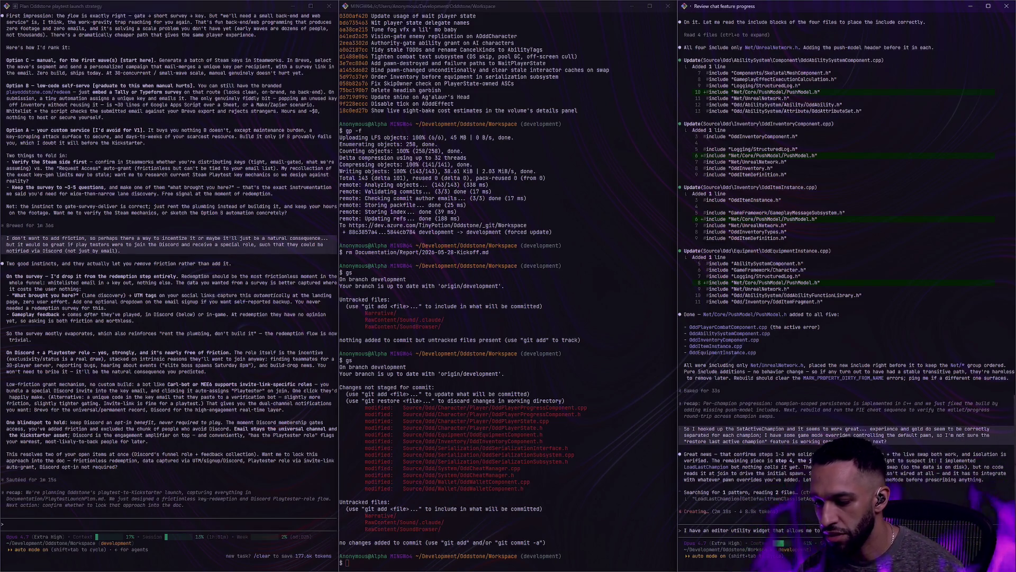
text( tosta)
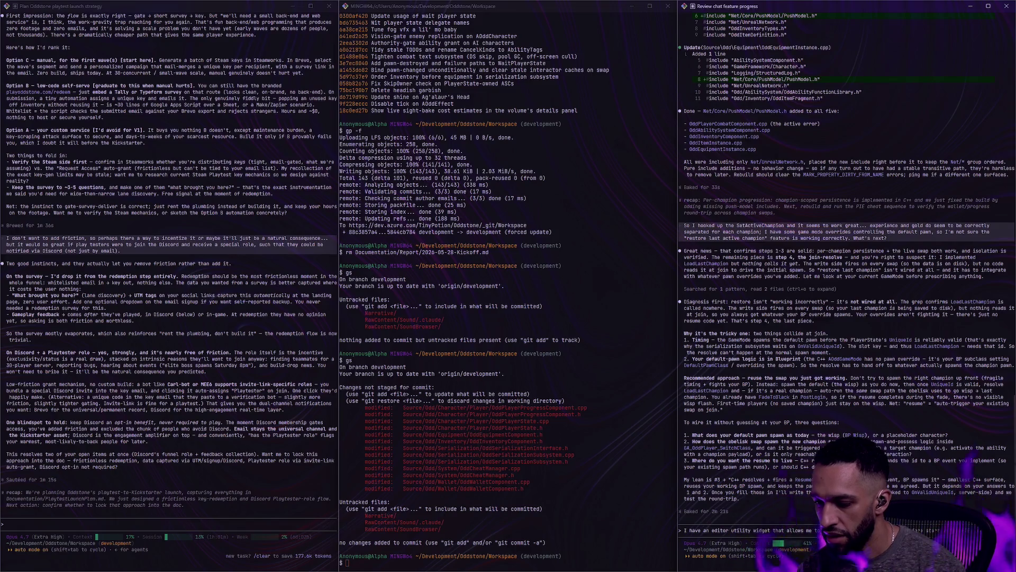
text("random champion" option backed by a boolean, so)
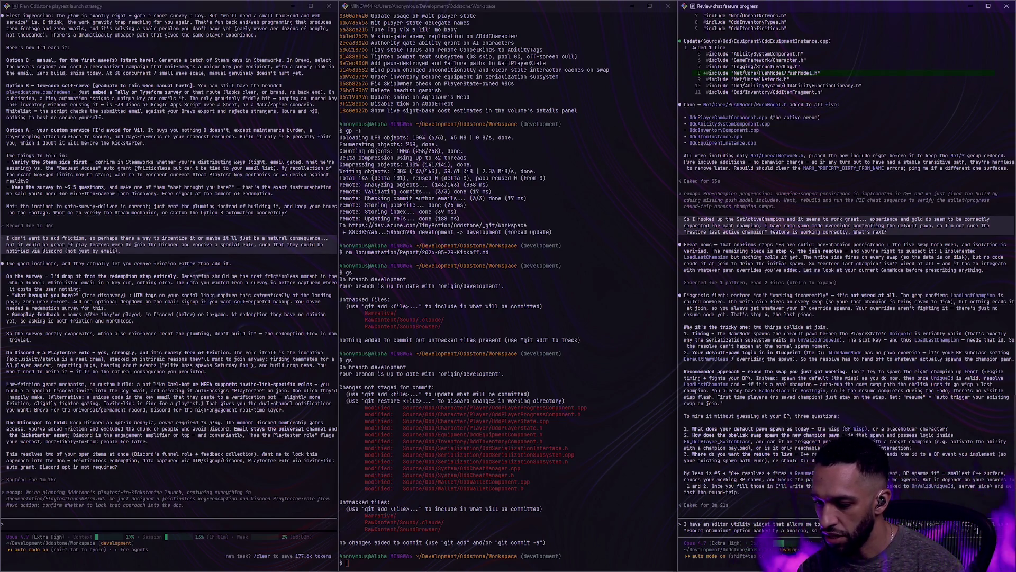
text(to honor the "load last cha)
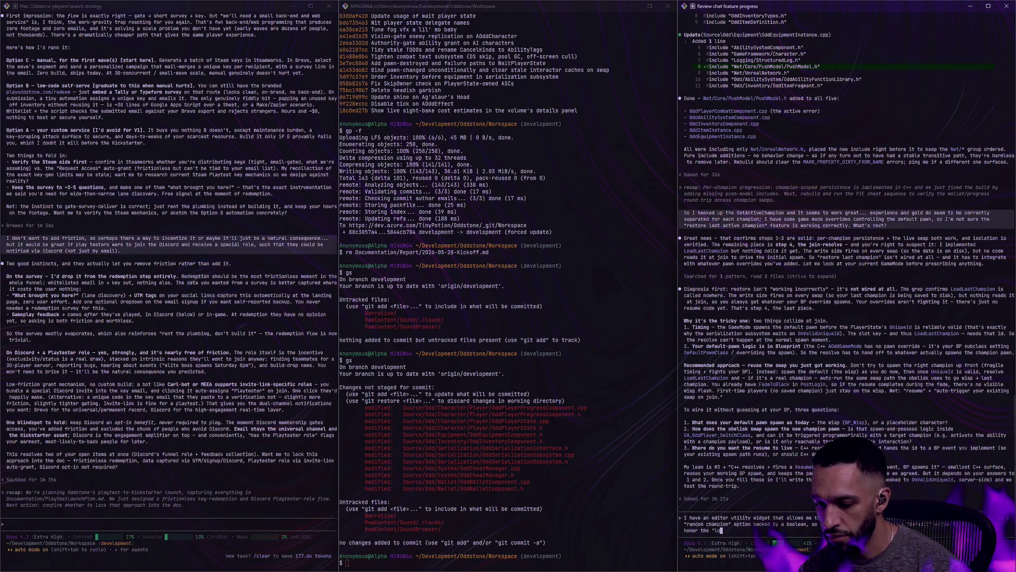
text(mpion" behavior)
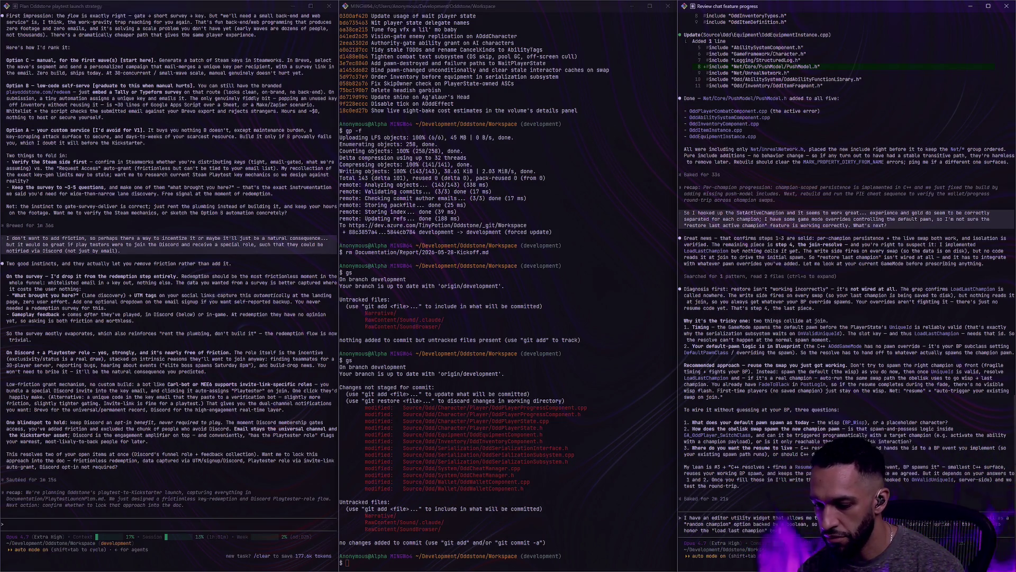
key(Return)
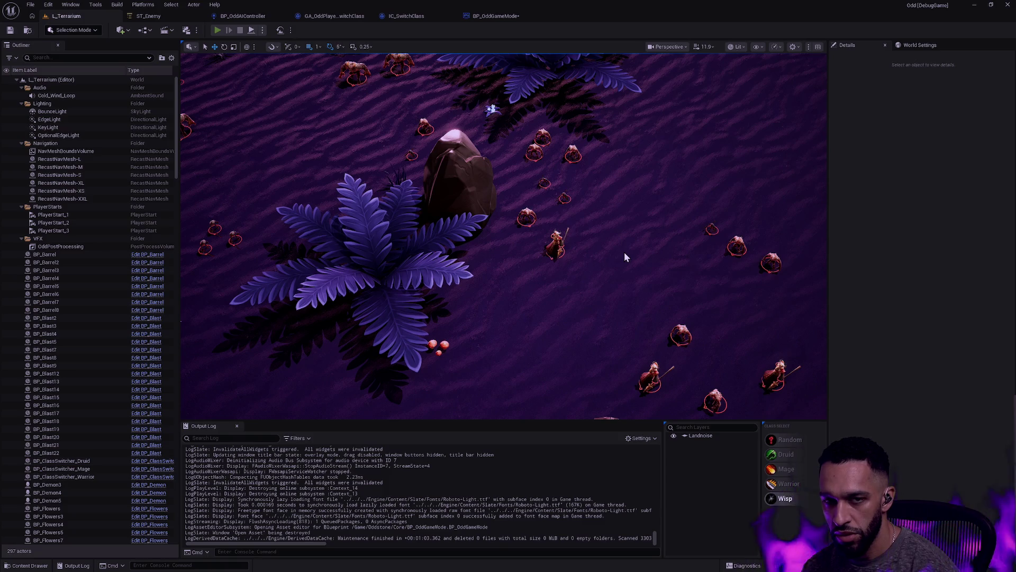
Launch a Play-in-Editor session of L_Terrarium with Alt+P.
key(alt+p)
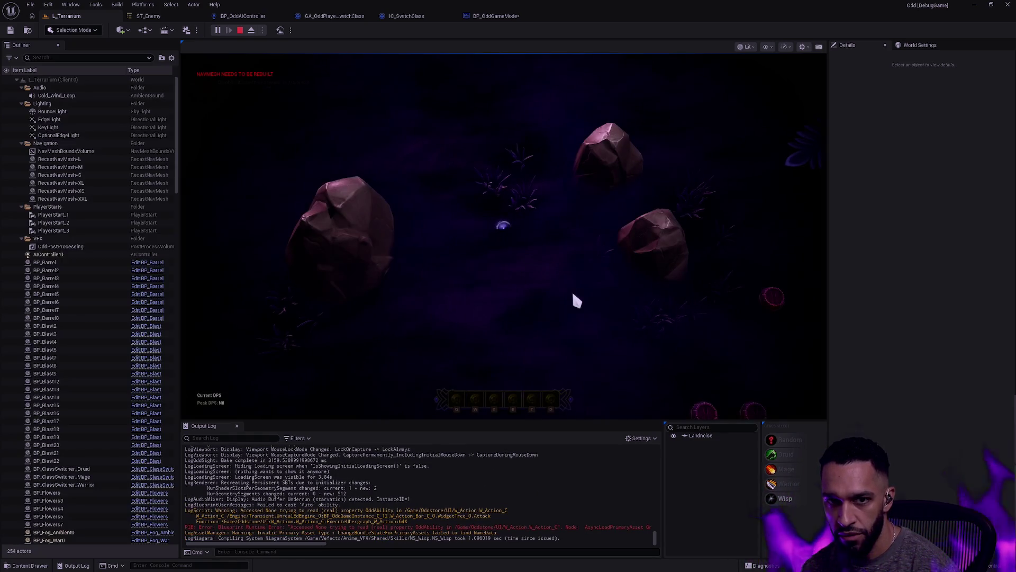
Lead the Wisp around the champion pedestals while an enemy chases, then stop the session.
click(533, 346)
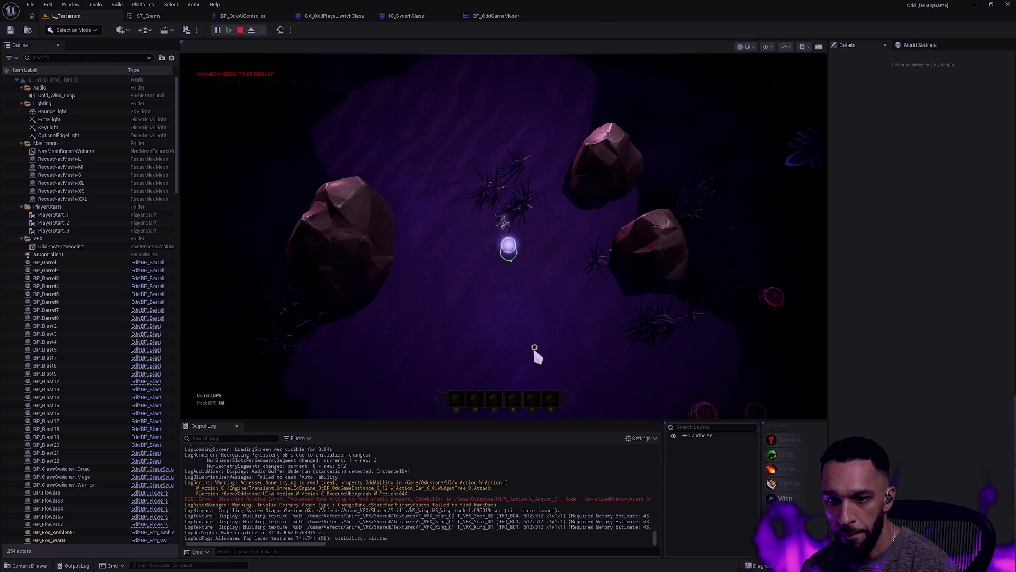
click(431, 316)
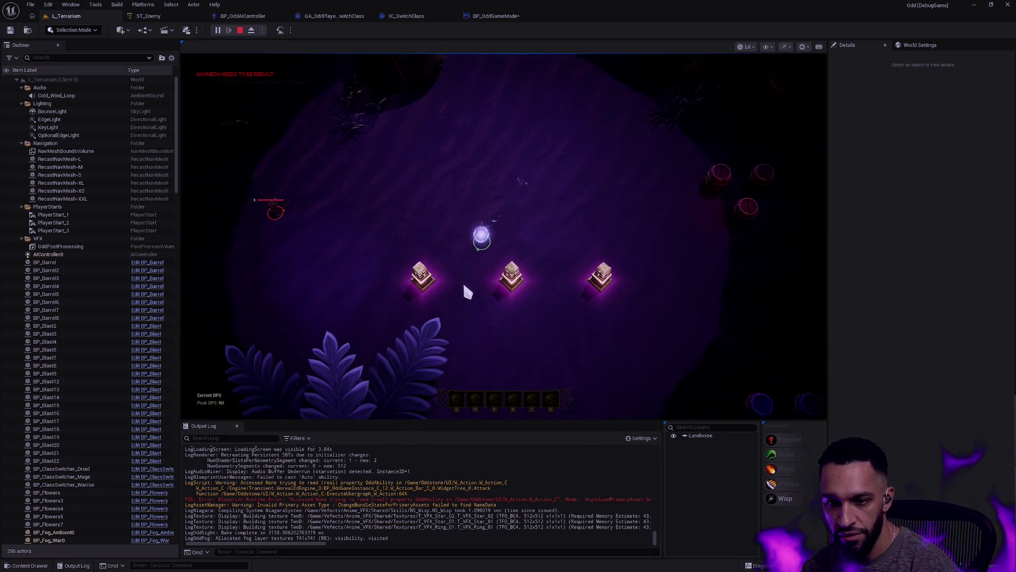
mouse_move(496, 267)
mouse_down()
mouse_move(545, 250)
mouse_move(566, 195)
mouse_move(581, 302)
mouse_move(553, 208)
mouse_up()
click(599, 190)
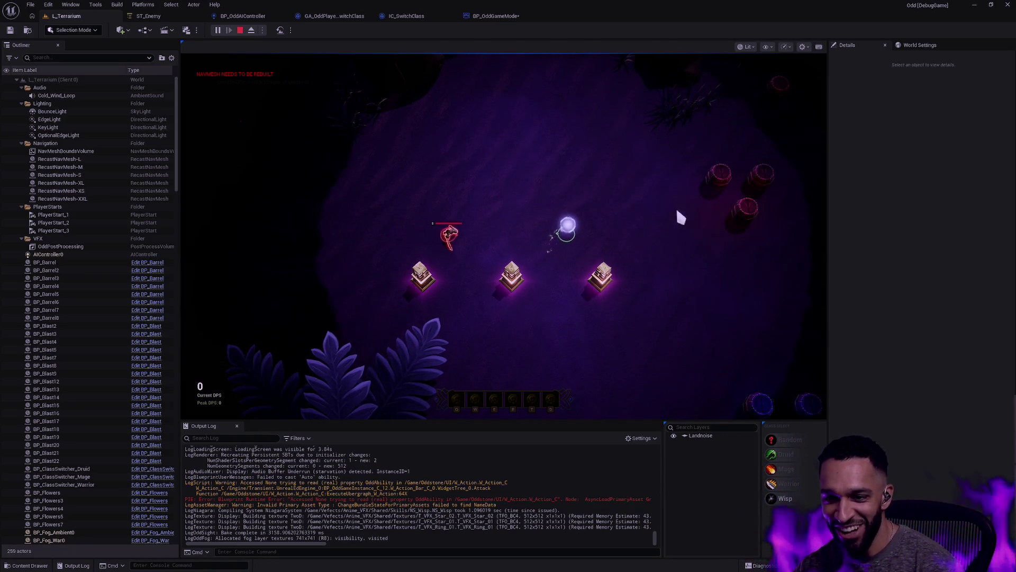
mouse_move(441, 173)
mouse_down()
mouse_move(519, 212)
mouse_move(456, 227)
mouse_move(456, 277)
mouse_move(622, 223)
mouse_move(612, 199)
mouse_move(631, 232)
mouse_move(545, 204)
mouse_move(494, 207)
mouse_move(437, 232)
mouse_move(465, 272)
mouse_move(567, 173)
mouse_move(461, 160)
mouse_move(443, 231)
mouse_move(701, 265)
mouse_move(540, 352)
mouse_move(703, 188)
mouse_move(715, 159)
mouse_move(554, 93)
mouse_move(443, 100)
mouse_move(379, 253)
mouse_move(439, 299)
mouse_move(377, 197)
mouse_move(490, 134)
mouse_move(597, 157)
mouse_move(716, 163)
mouse_move(633, 290)
mouse_move(771, 150)
mouse_move(587, 59)
mouse_up()
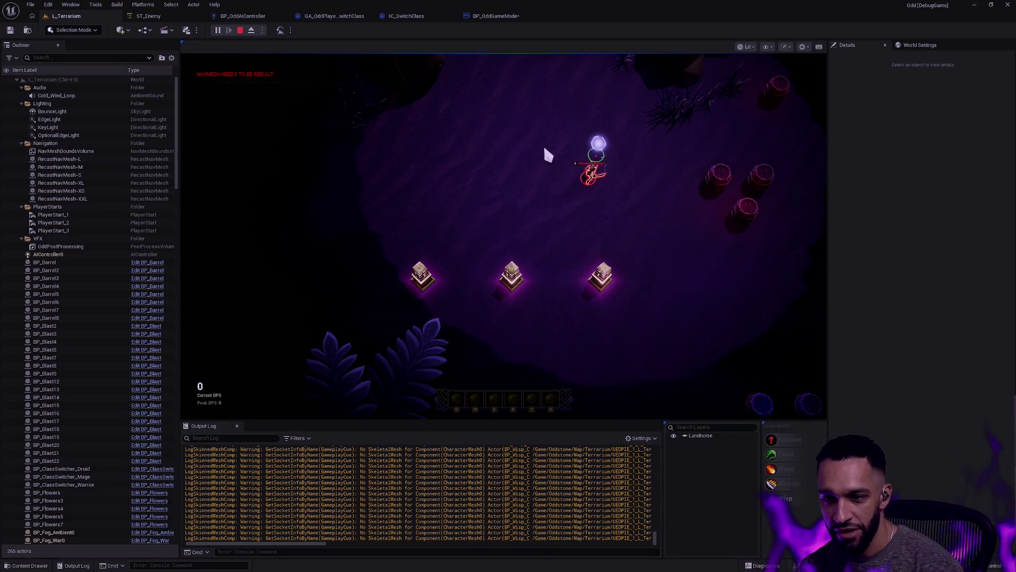
key(Escape)
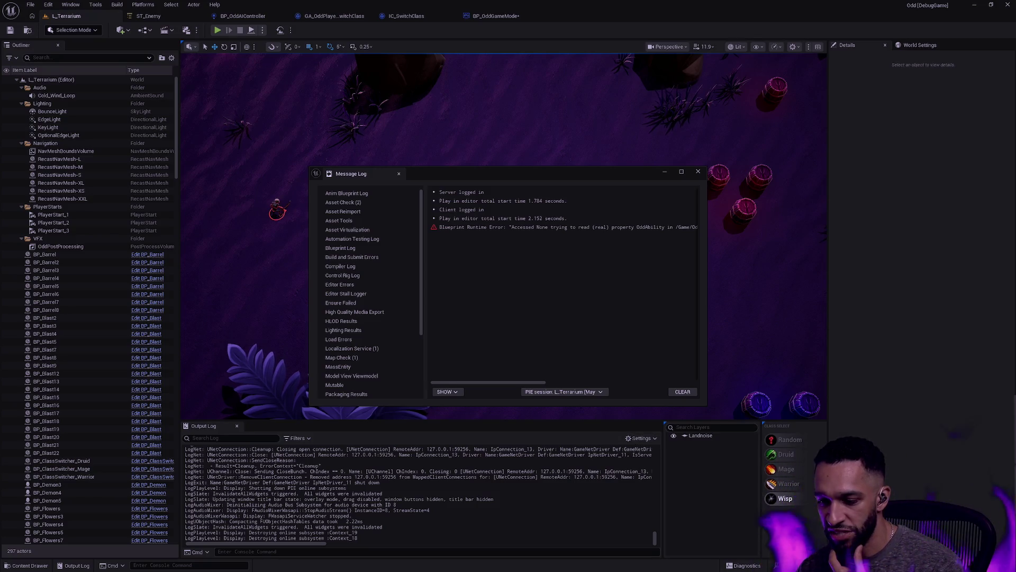
Close the Message Log window showing the Blueprint runtime error.
click(698, 172)
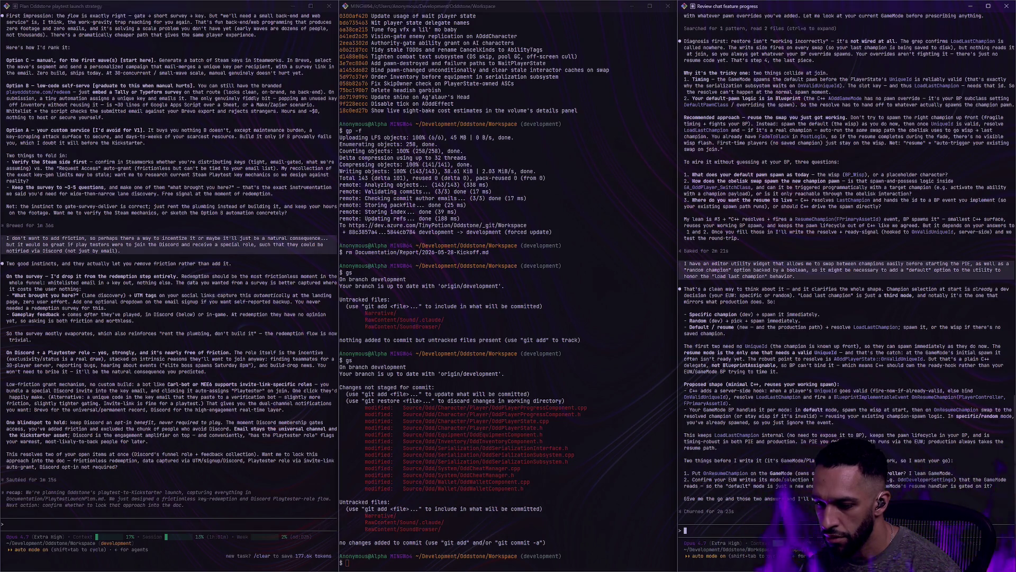
text(Does OnResumeChampion)
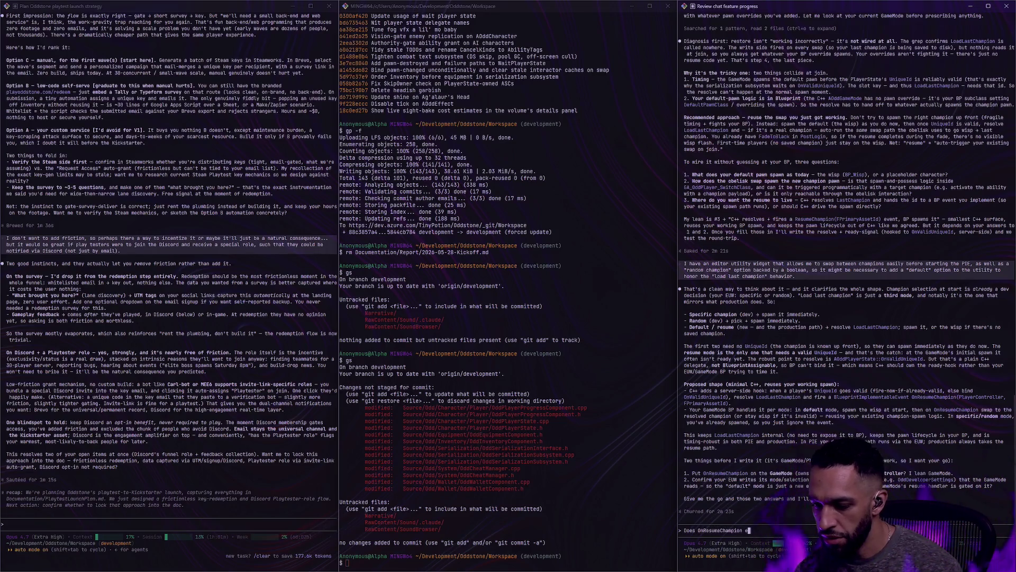
text(et?)
key(Return)
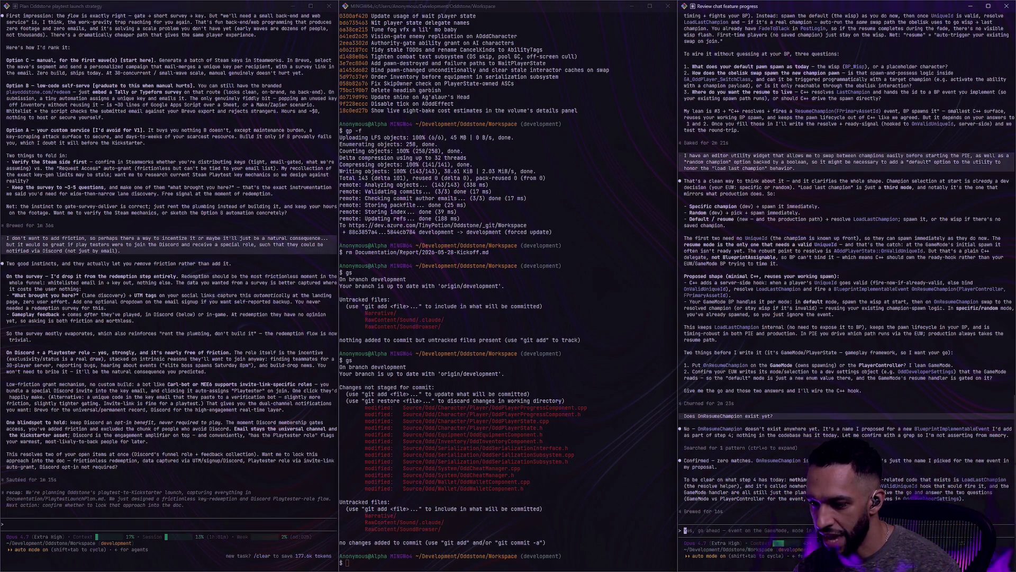
key(alt+Tab)
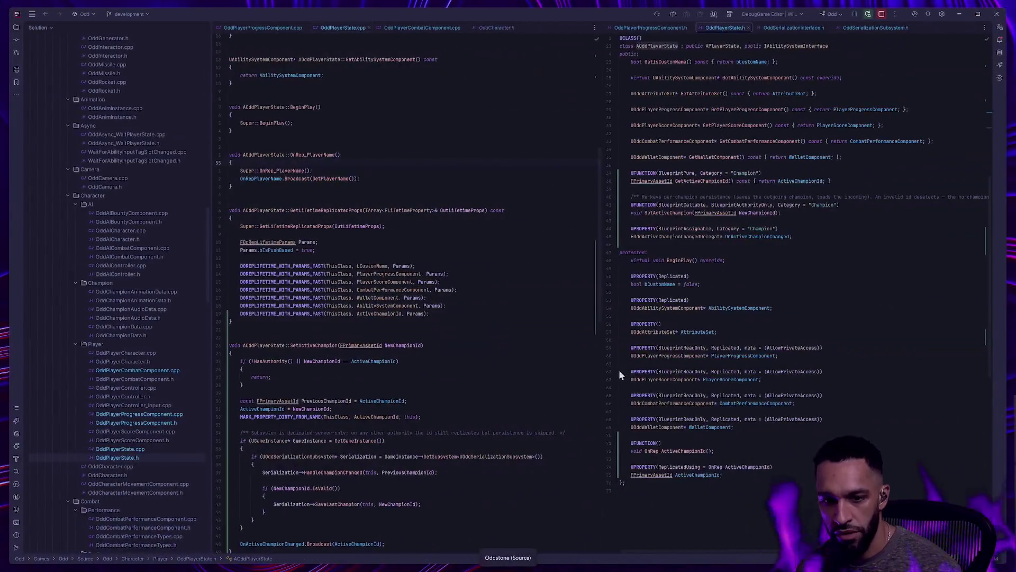
key(alt+Tab)
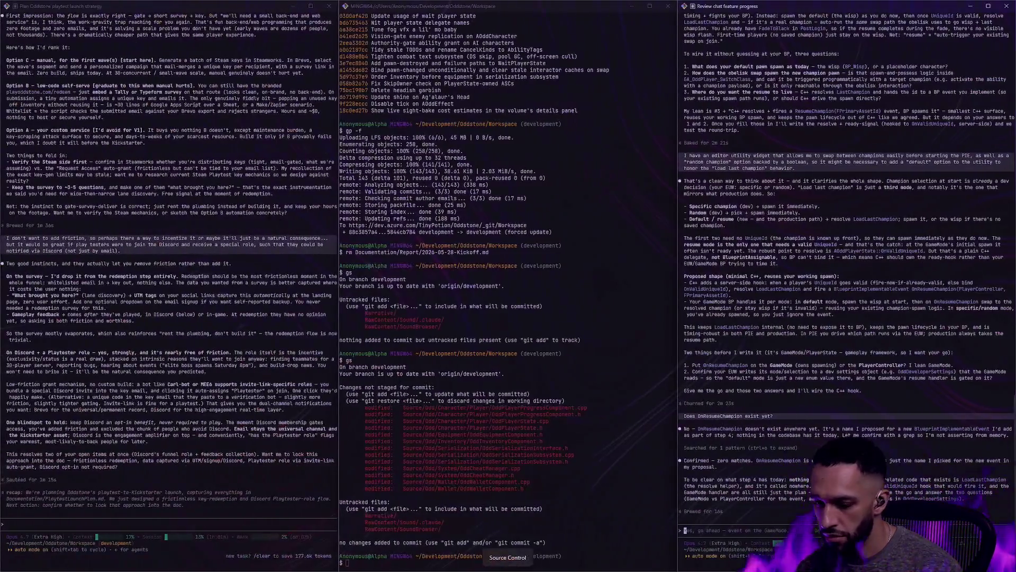
text(Yeah sure, OnResumeChampion implementable event on the GameMode)
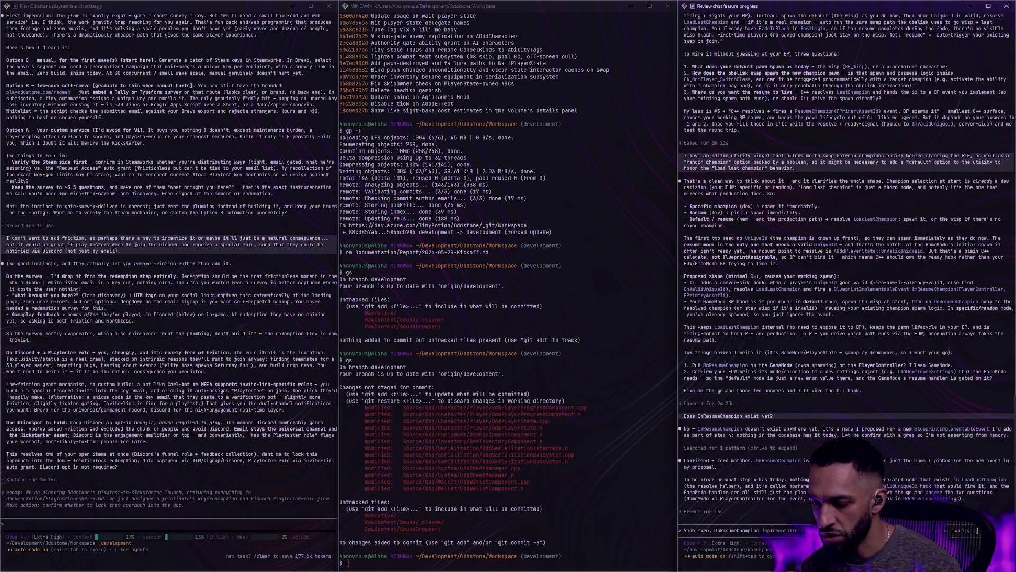
text( y up until)
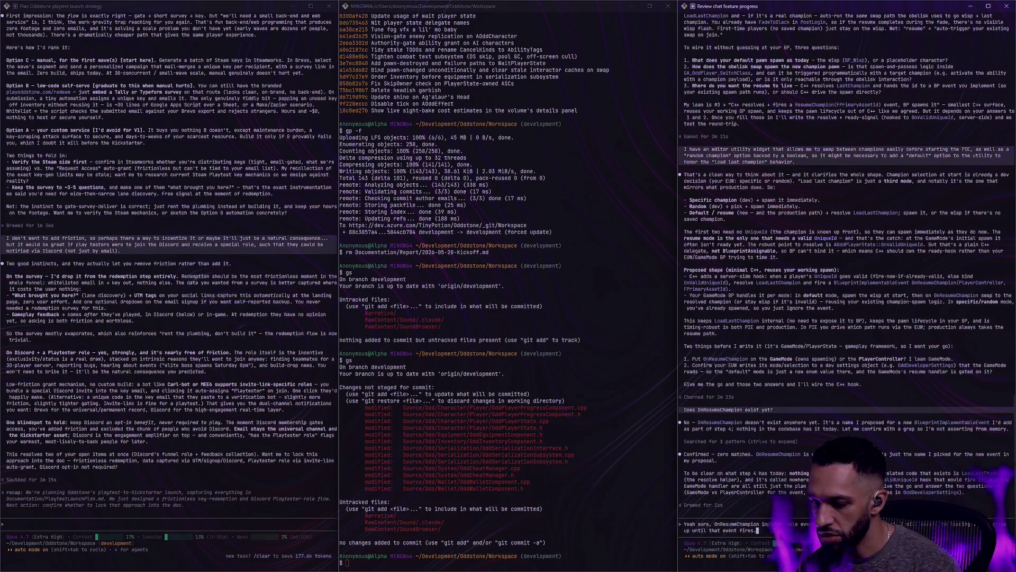
Submit the Claude Code reply confirming a GameMode OnResumeChampion event that holds the loading screen until it fires.
key(Return)
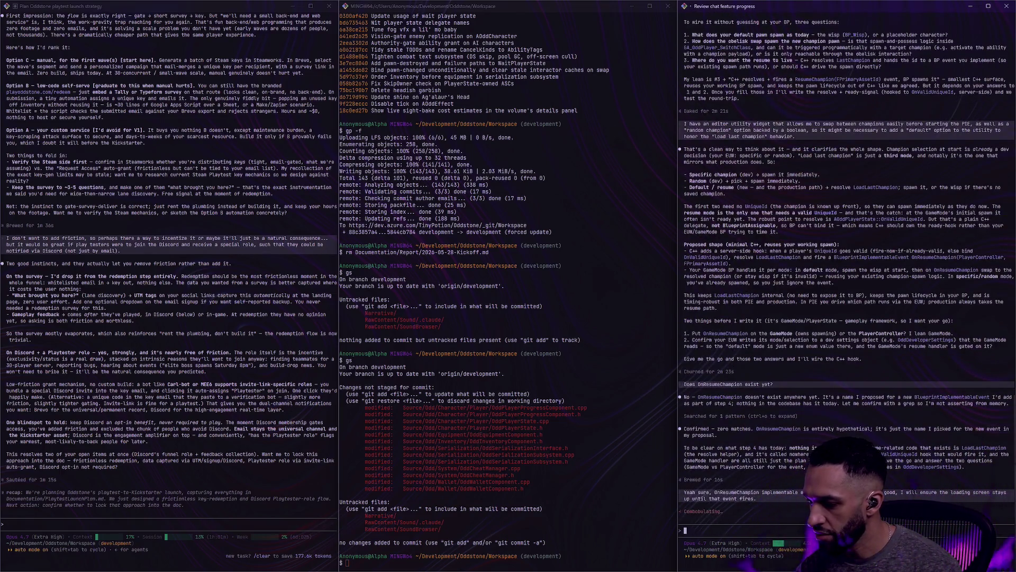
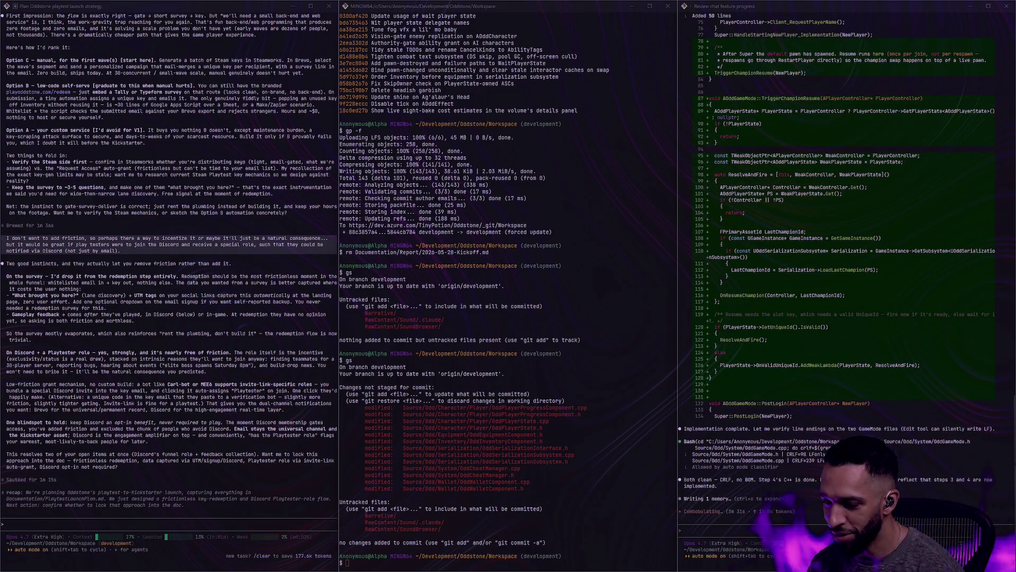
Start the review-agent question 'I'm currently overriding the' in the right terminal pane.
click(760, 488)
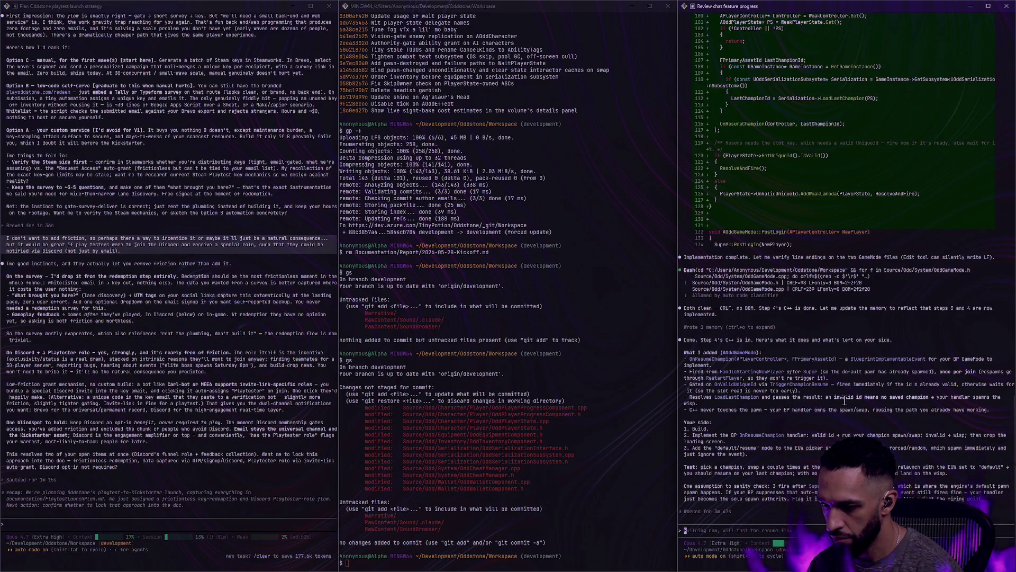
text(I'm currently overrid)
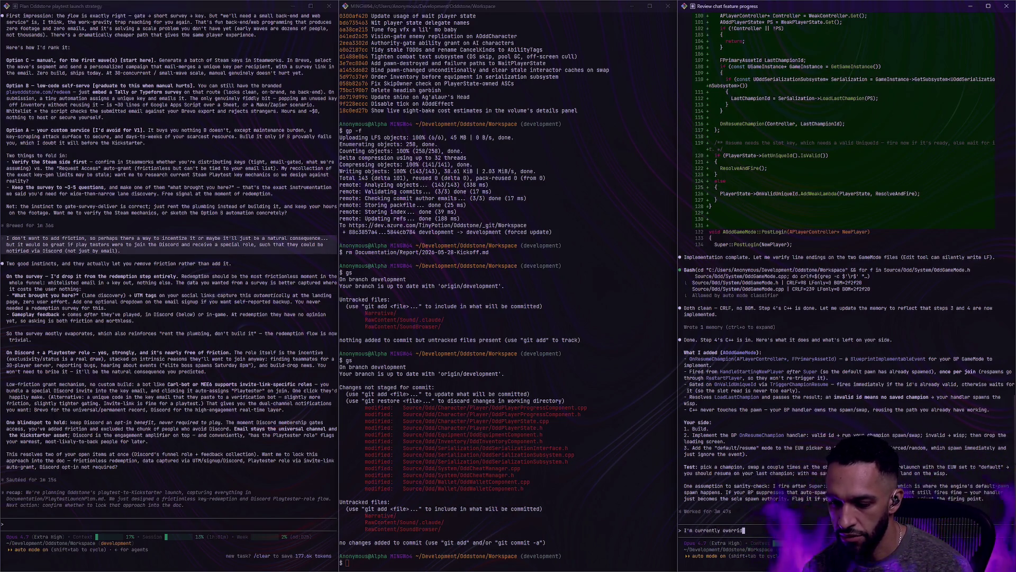
text(ing the ")
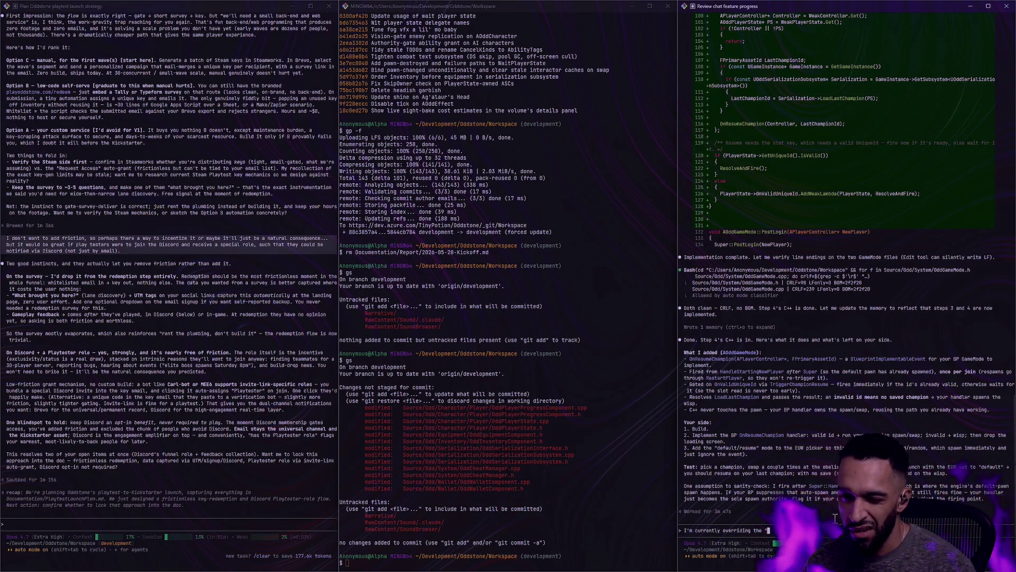
key(alt+Tab)
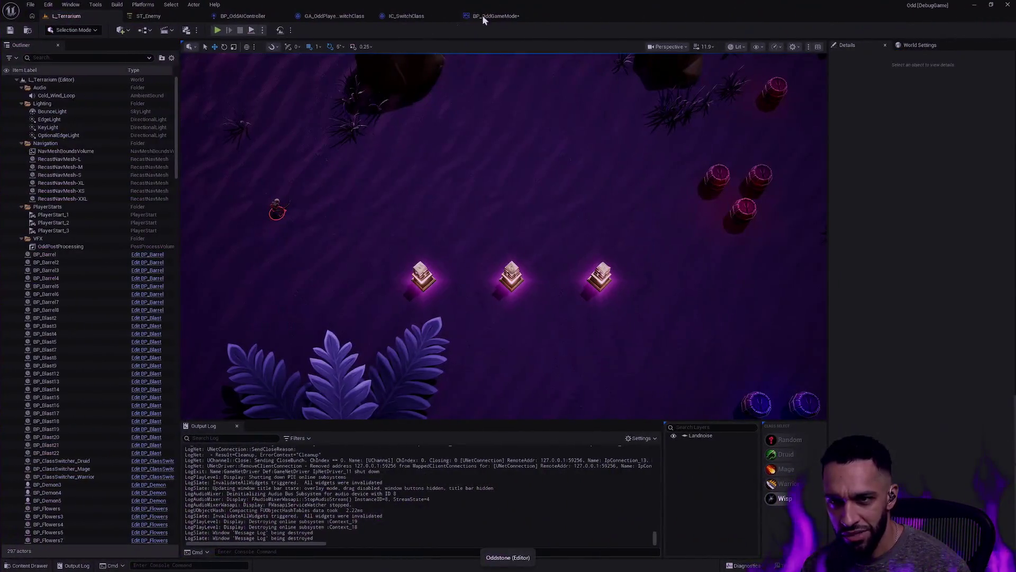
Check BP_OddGameMode's pawn-class override nodes, then add 'GetDefaultP' to the chat question.
click(495, 16)
drag(449, 97, 607, 171)
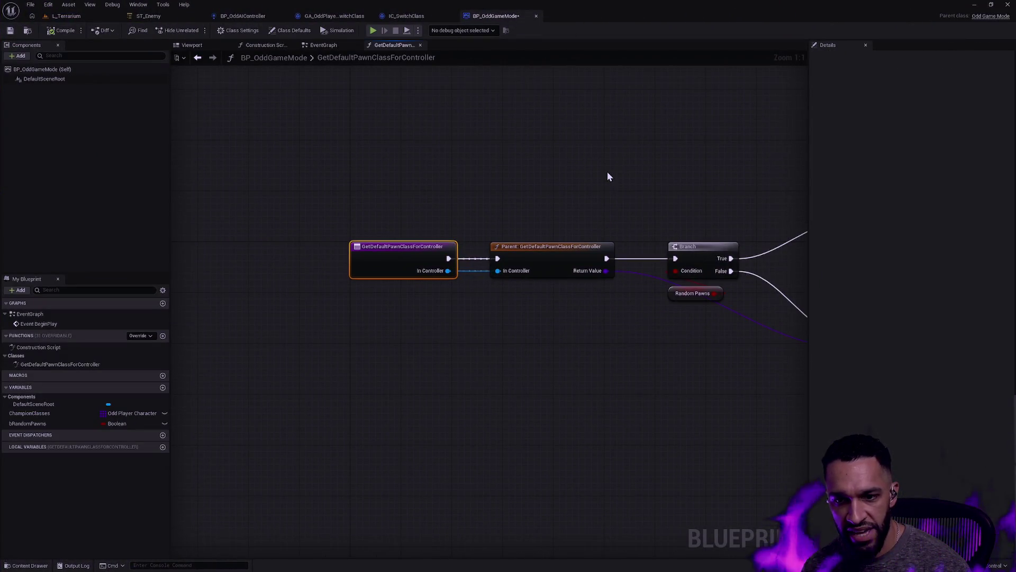
key(alt+Tab)
text(GetDefaultPawnClassFor)
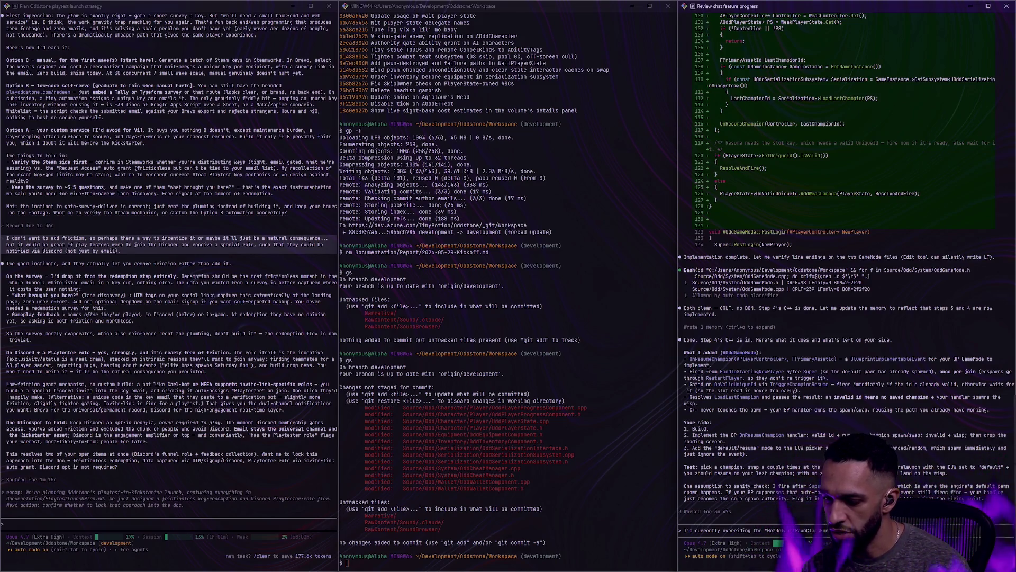
Submit the GetDefaultPawnClassForController question and return to the BP_OddGameMode graph.
key(Return)
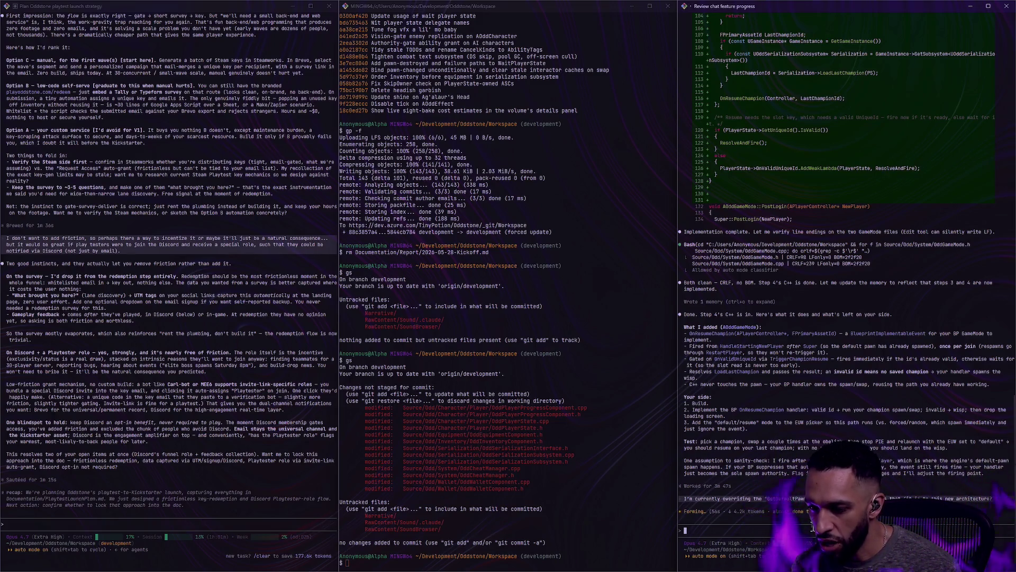
key(ctrl+super+Right)
key(ctrl+super+Right)
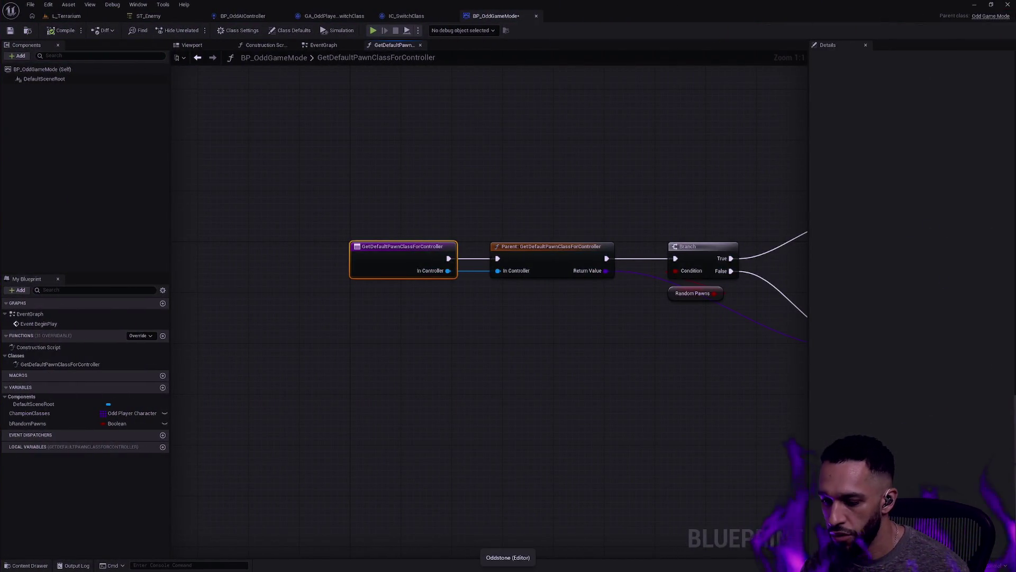
Review the override's branch and return nodes, declining both BP_OddGameMode save prompts.
key(ctrl+shift+s)
click(612, 380)
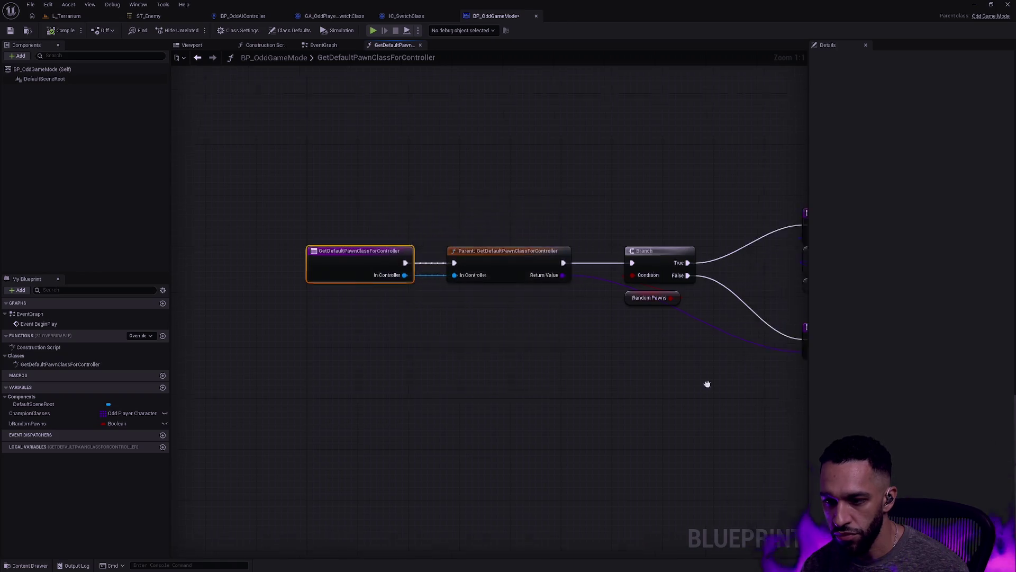
drag(706, 383, 551, 377)
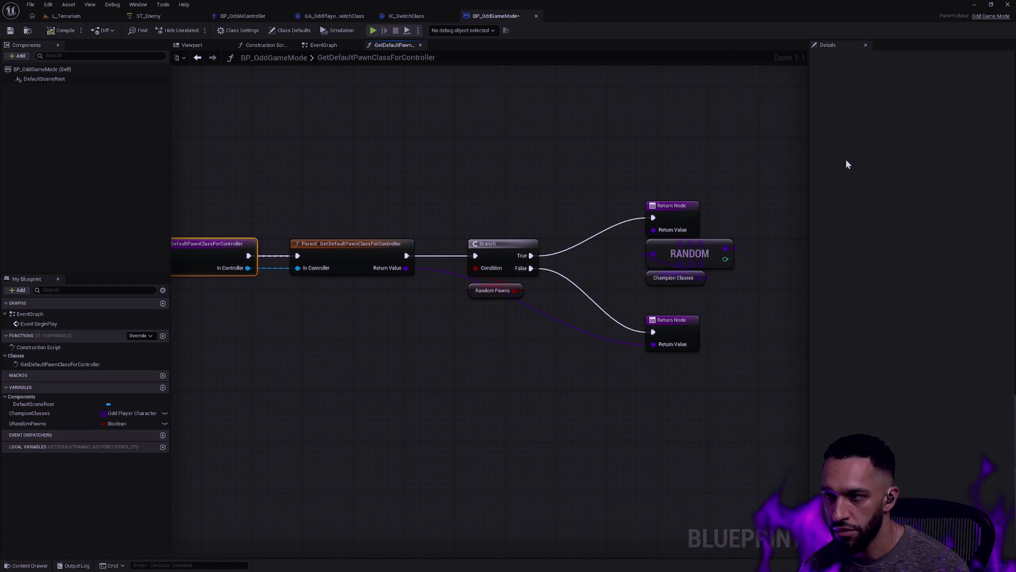
key(ctrl+shift+s)
click(575, 379)
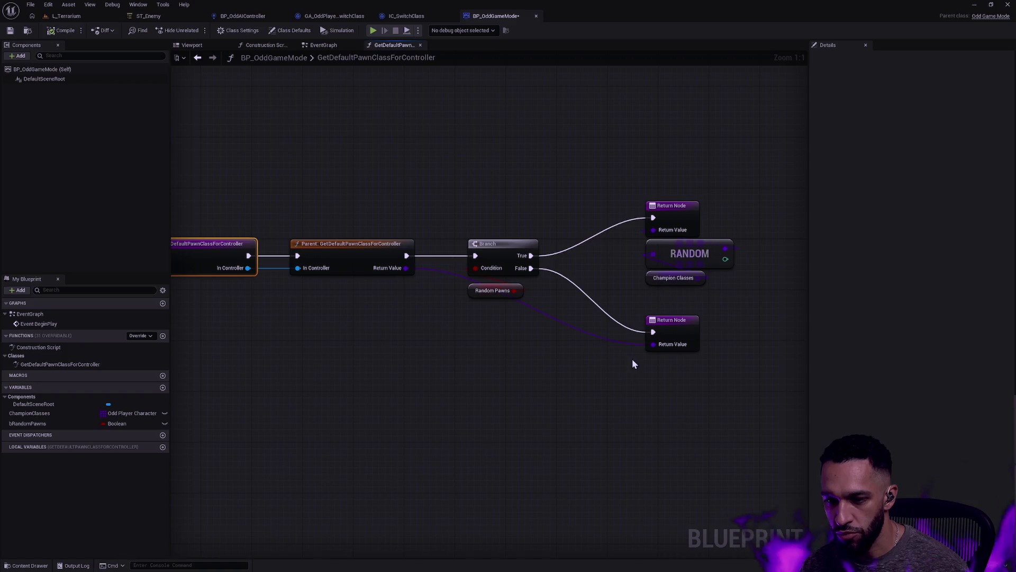
key(alt+Tab)
key(Escape)
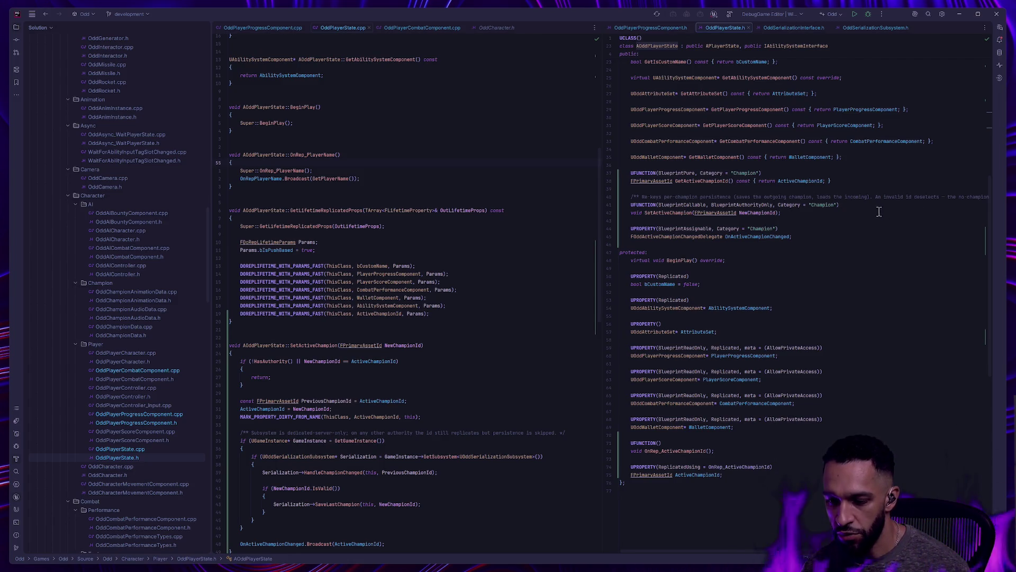
Glance over OddPlayerState's active-champion code, then read the agent's answer in the terminals.
key(ctrl+super+Left)
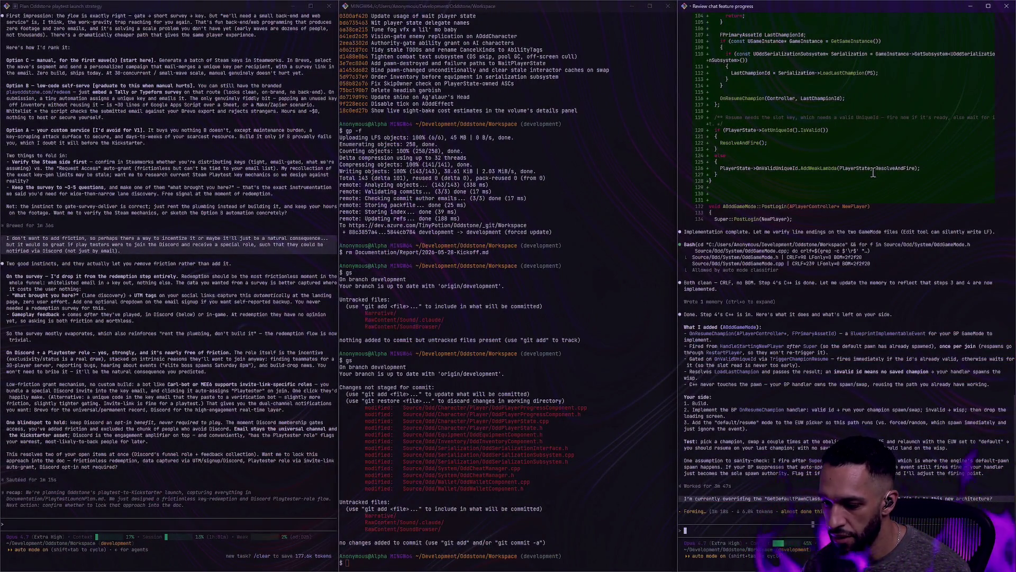
key(ctrl+super+Right)
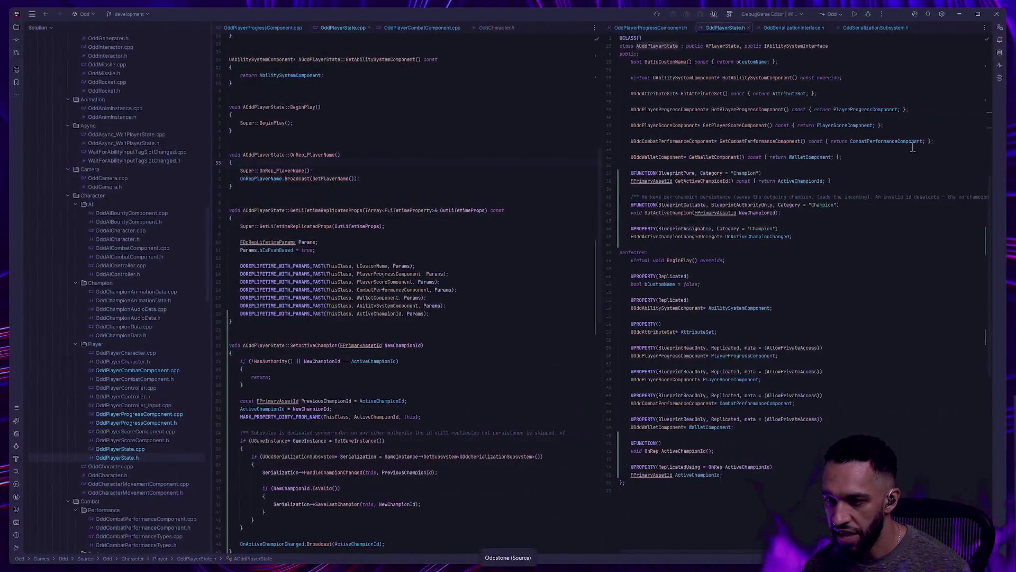
key(ctrl+super+Left)
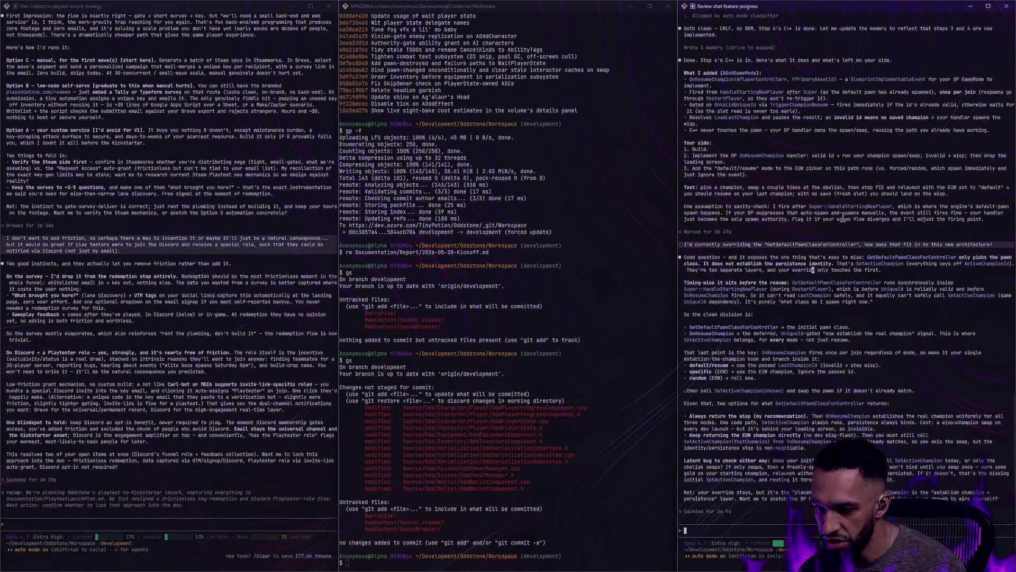
Send a follow-up asking whether the wisp is the default pawn unless the utility widget overrides it.
text(So the default pawn should always be the wisp then)
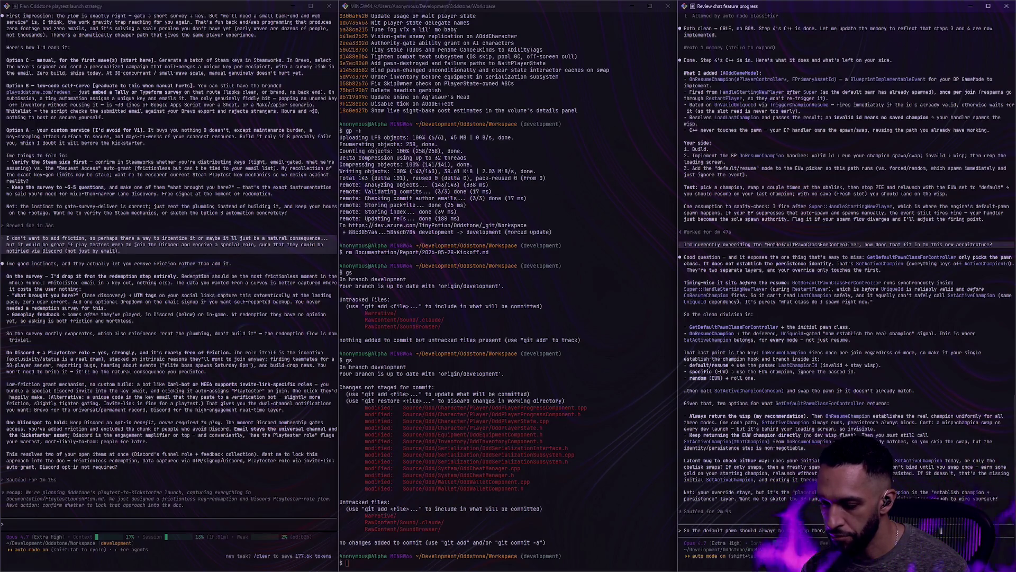
key(Return)
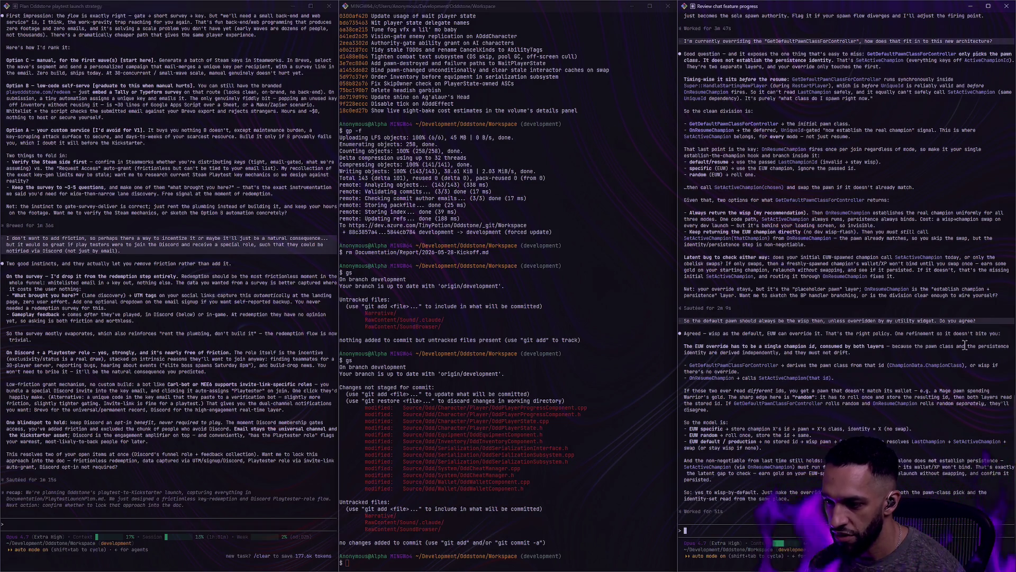
Highlight 'identity' and 'pawn class' in the agent's wisp-default reply, then clear the selection.
drag(706, 354, 685, 355)
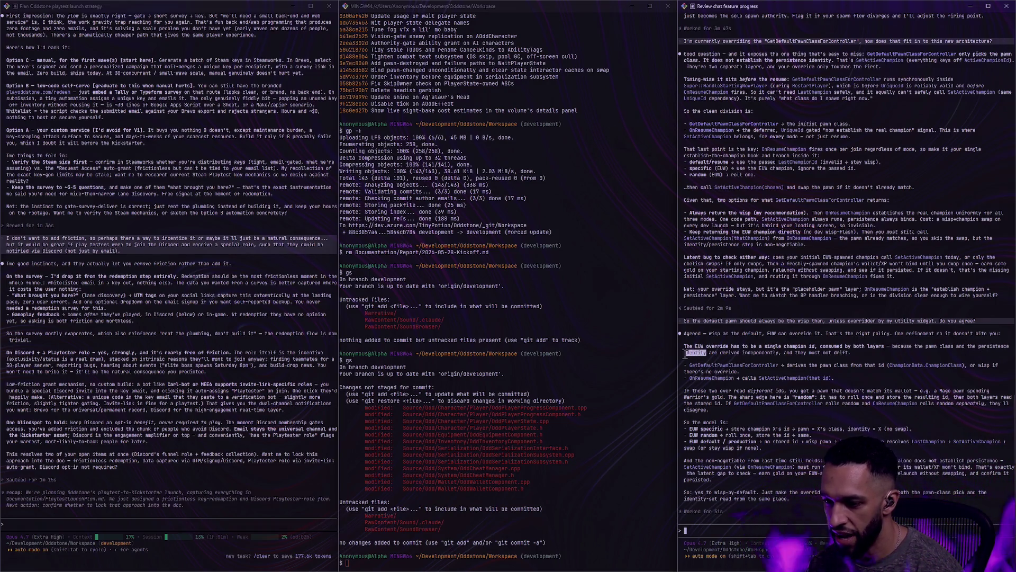
drag(926, 347, 954, 344)
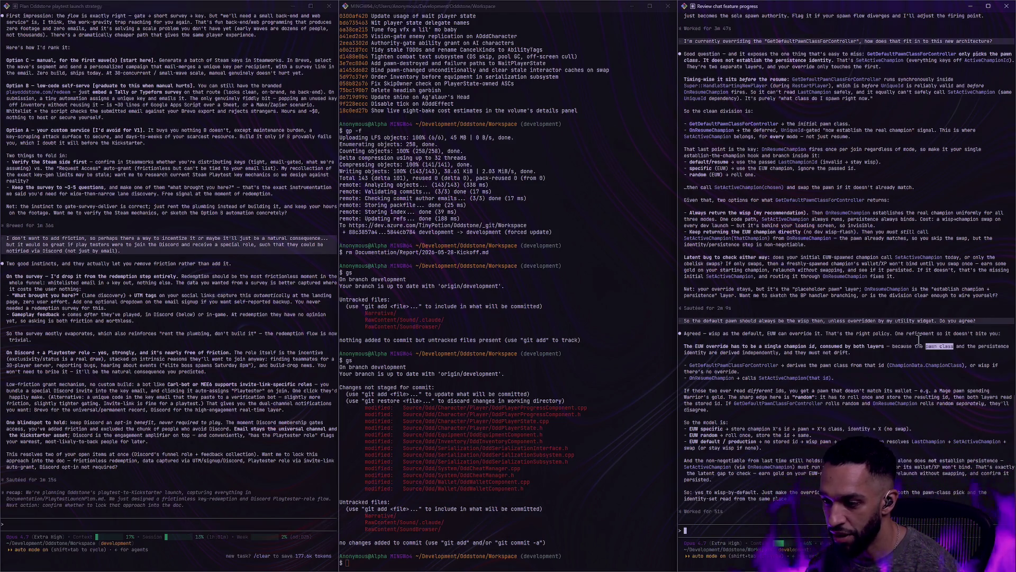
click(956, 349)
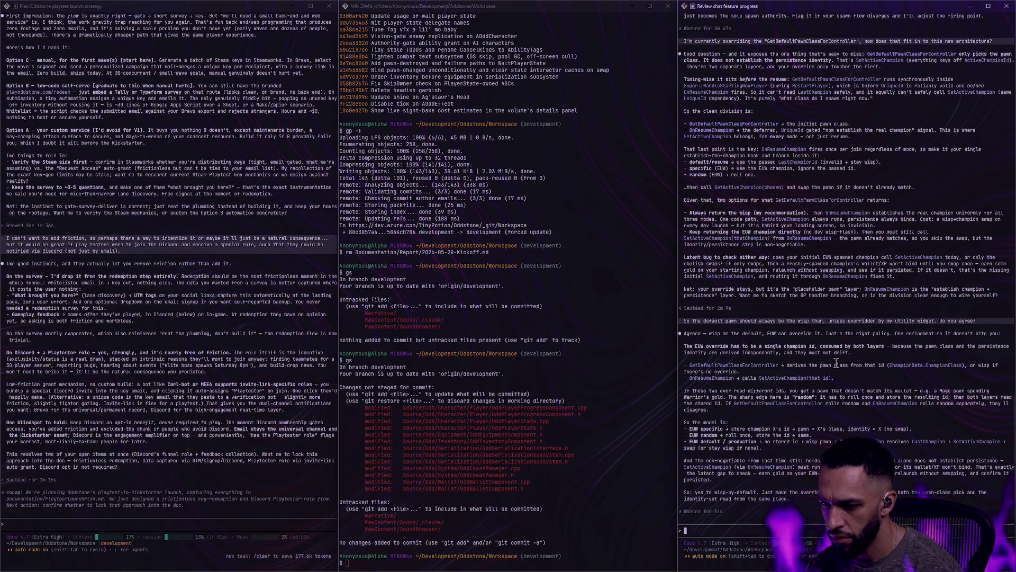
Reread the reply's HandleStartingNewPlayer mention and erase the draft 'Wait, OnResumeChampion is fired' follow-up.
text(Wait, OnResumeChampion is fired fr)
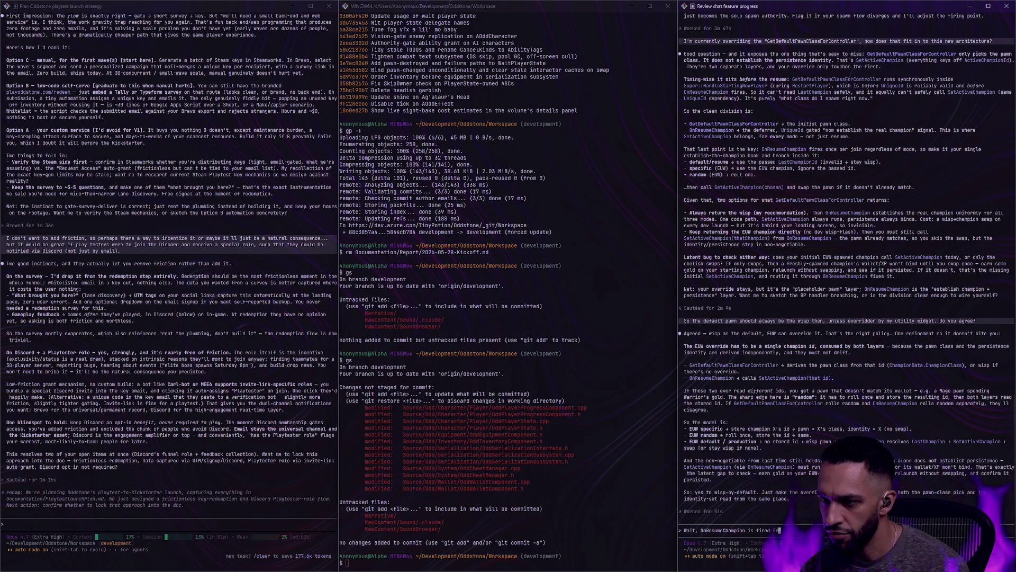
scroll(699, 80, up, 10)
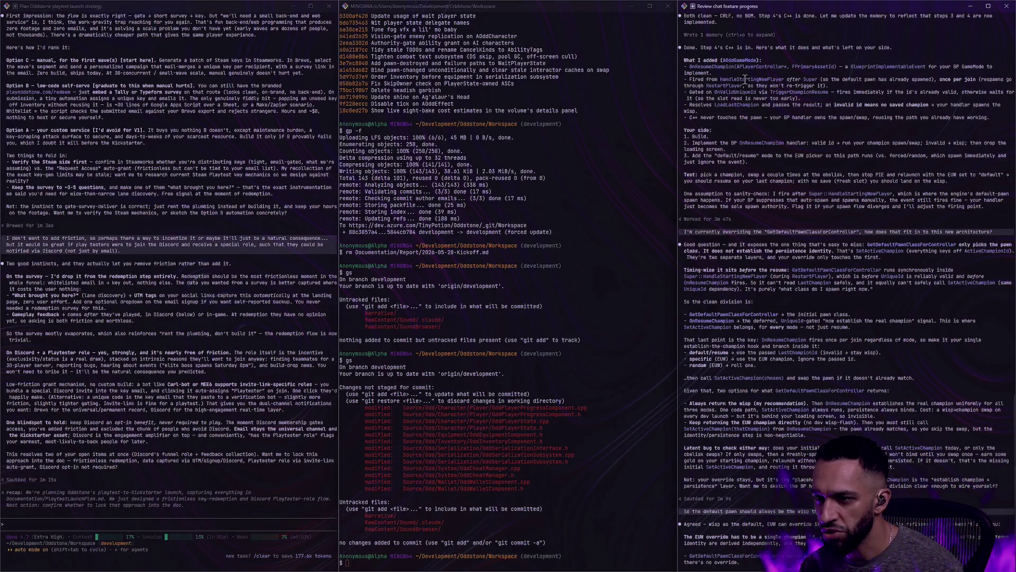
mouse_move(720, 79)
mouse_down()
mouse_move(794, 80)
mouse_move(784, 76)
mouse_up()
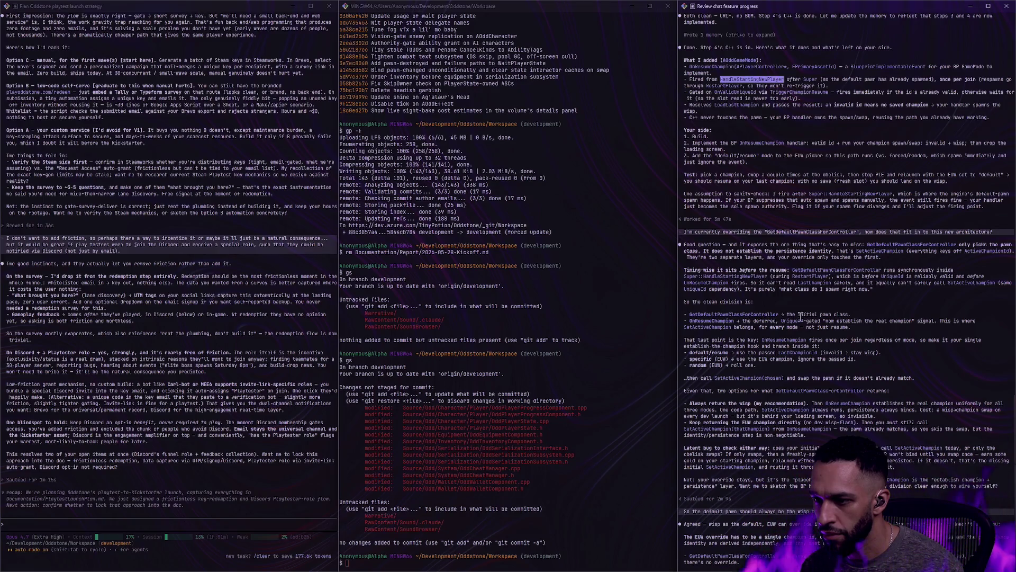
text(Wait, OnResumeChampion is fired)
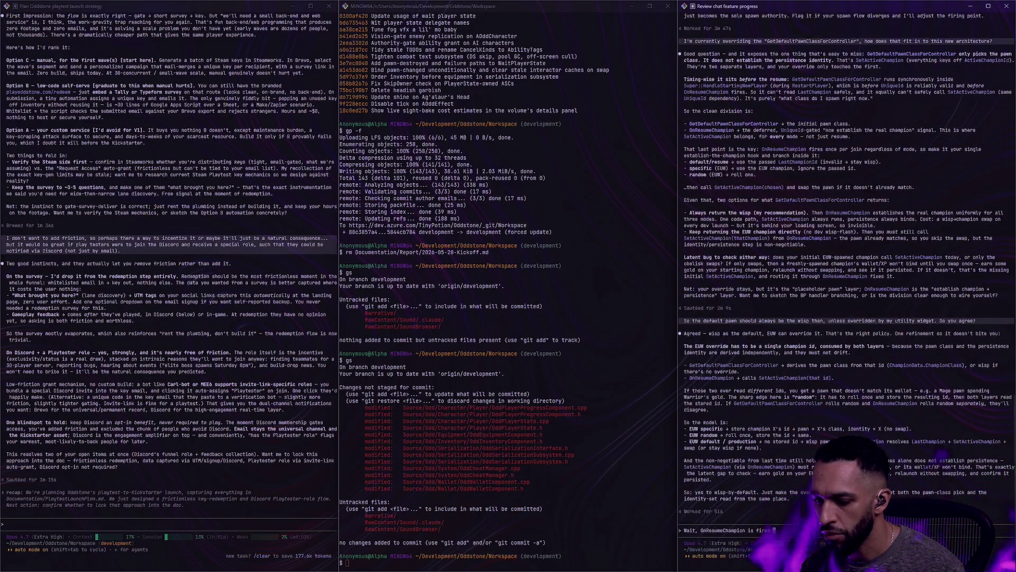
key(BackSpace)
key(BackSpace)
key(BackSpace)
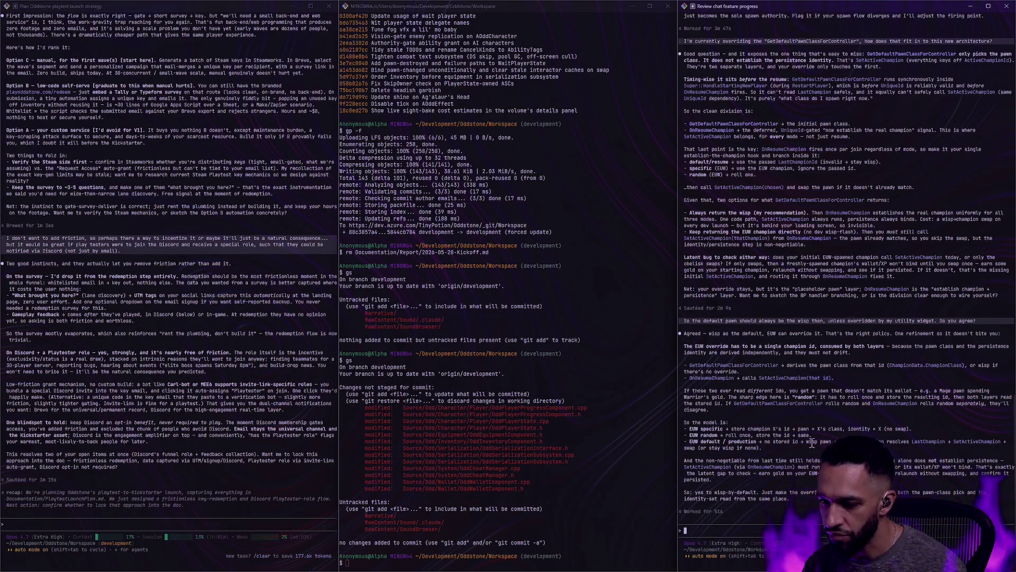
key(ctrl+super+Right)
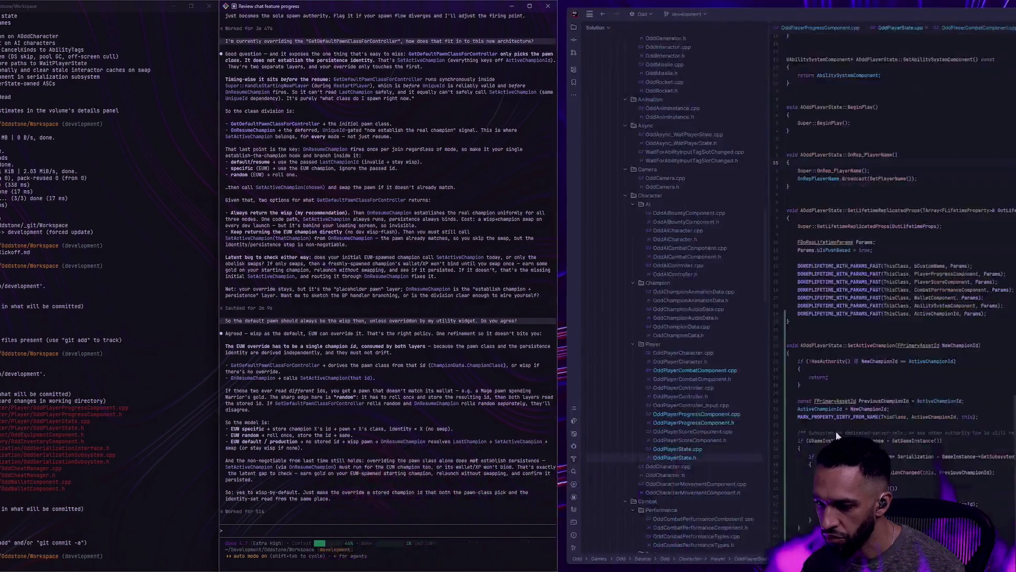
Rebuild the OddEditor DebugGame target, which succeeds with only warnings.
key(Escape)
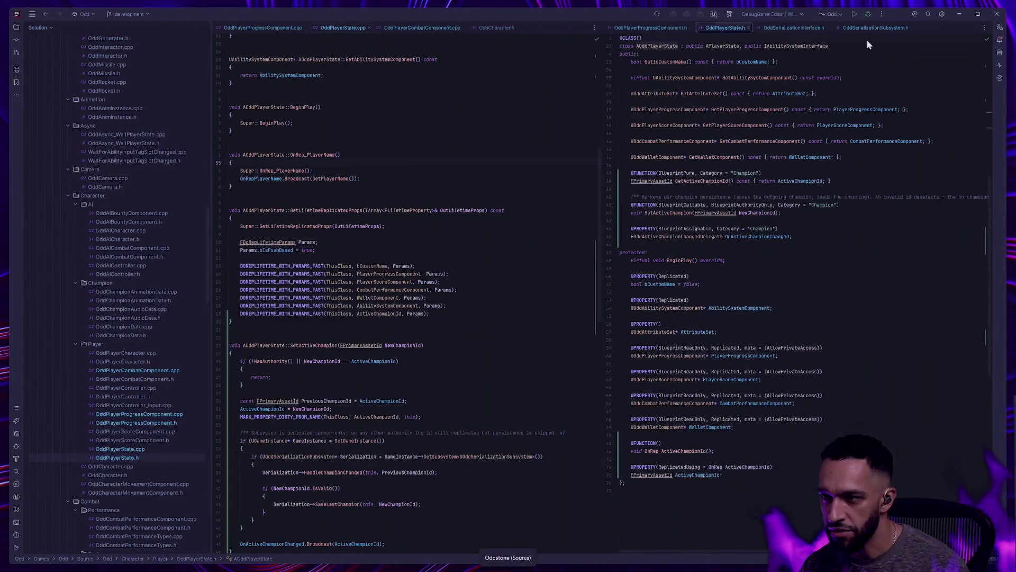
key(ctrl+shift+b)
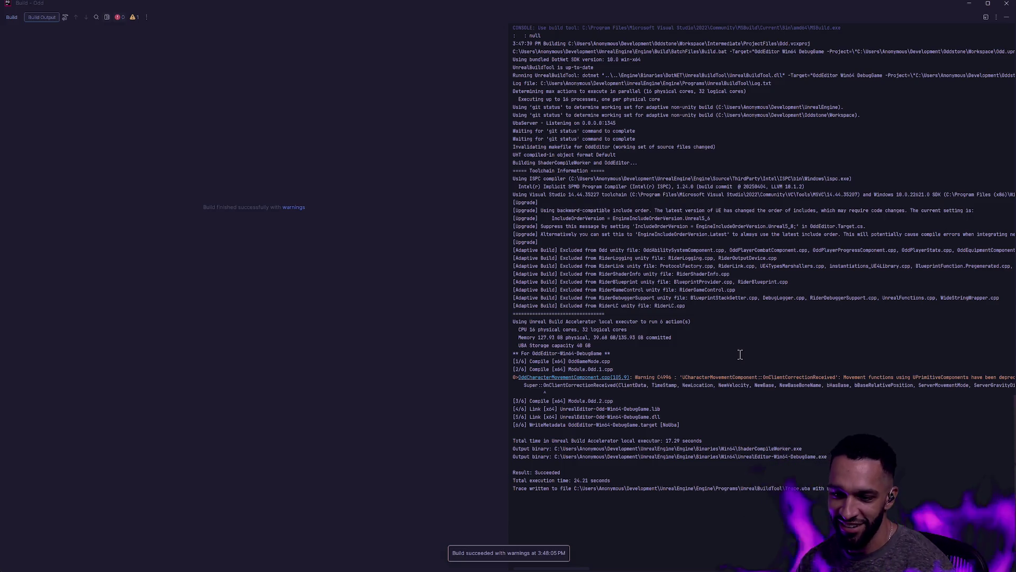
Inspect the GetDefaultPawnClassForController Random Pawns branch in Unreal Editor, then return to Rider.
key(alt+Tab)
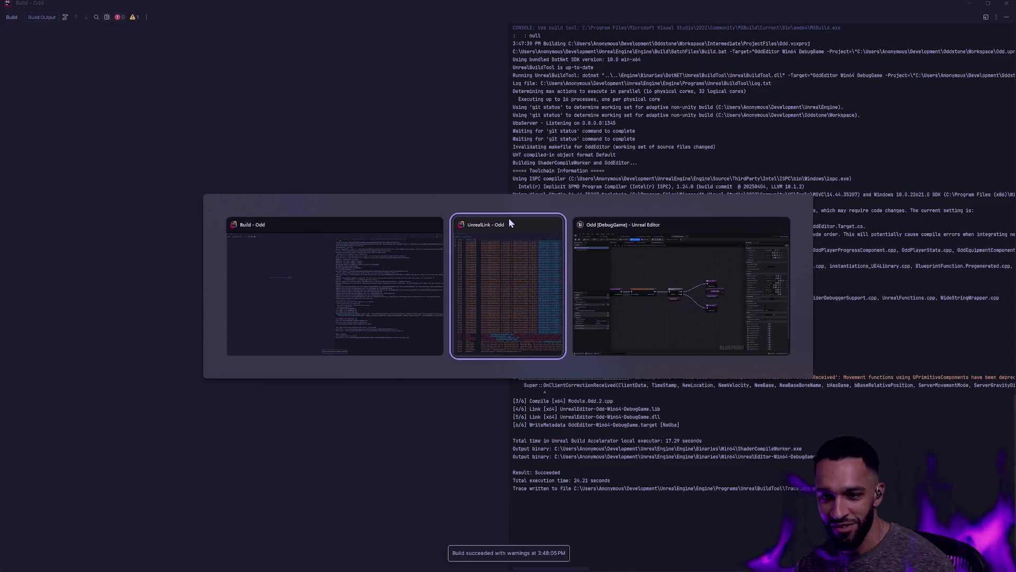
click(584, 224)
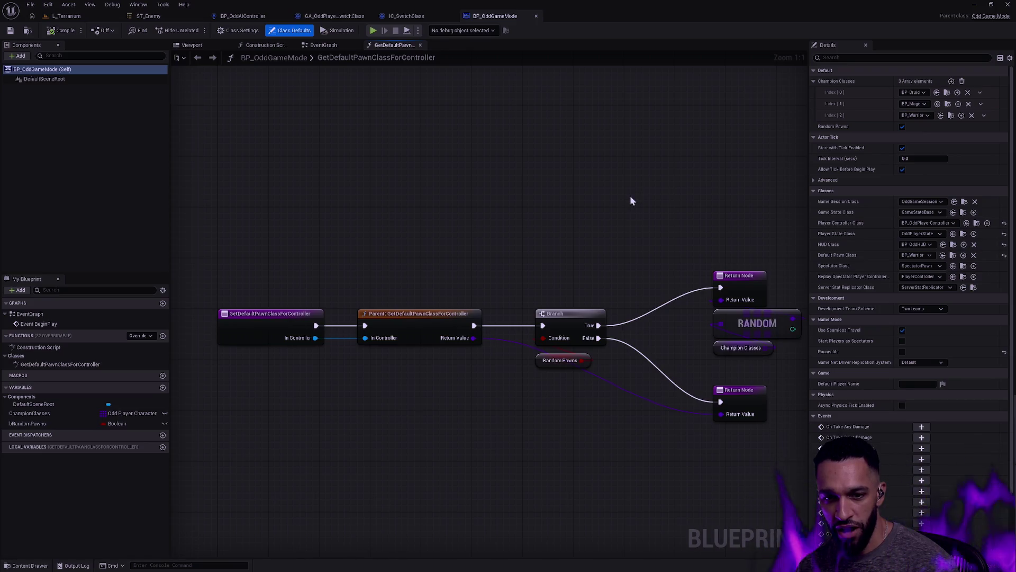
key(alt+Tab)
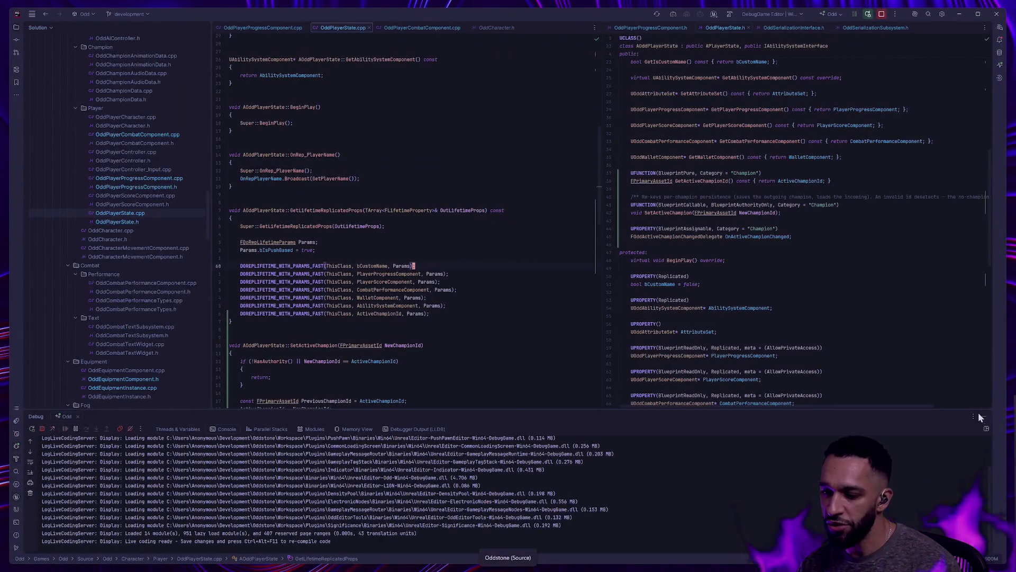
Search for GetDefaultPawnClass and open GetDefaultPawnClassForController's declaration in GameModeBase.h.
click(553, 321)
key(shift)
key(shift)
text(G)
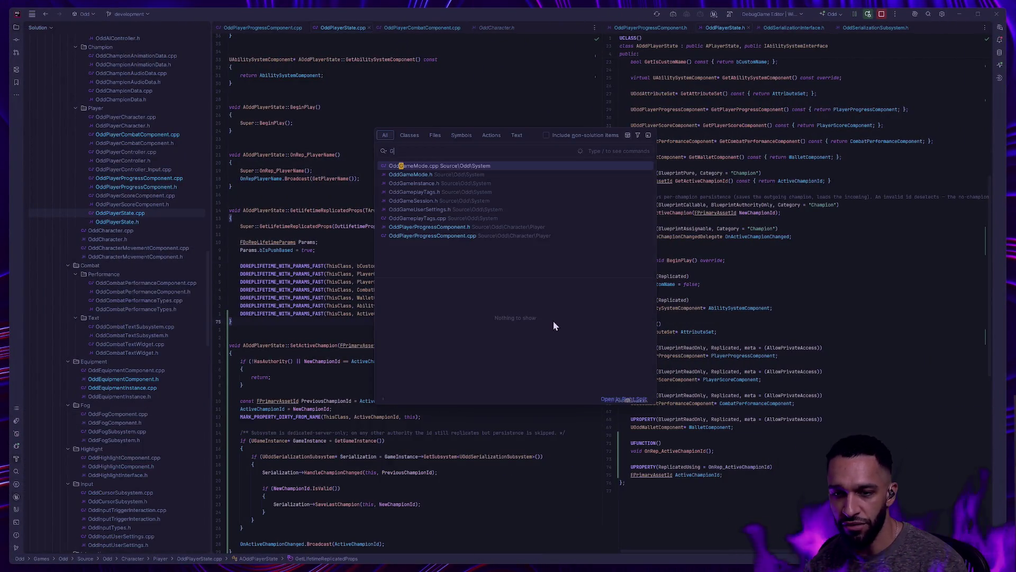
text(etDefaultPawnClass)
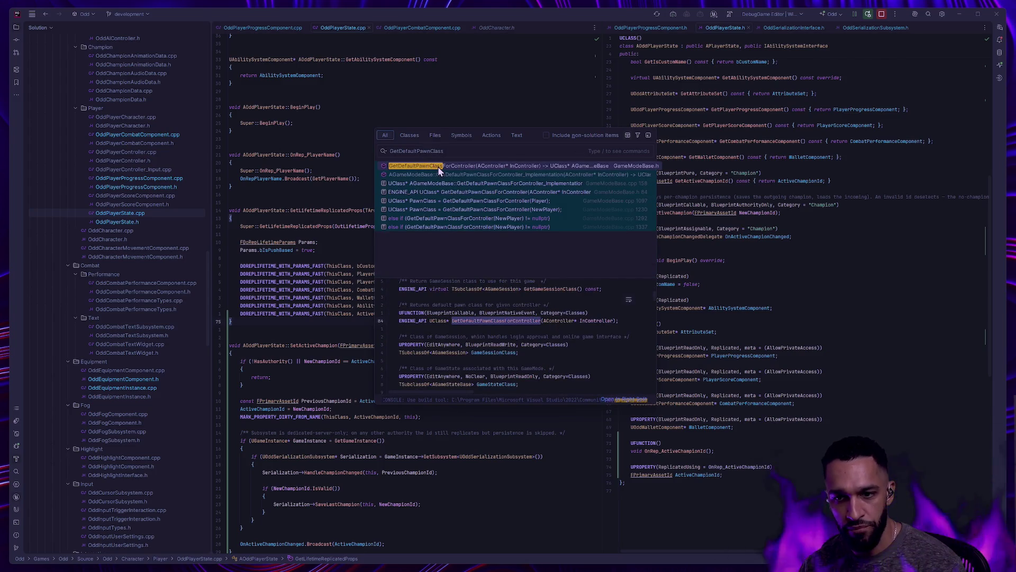
click(456, 165)
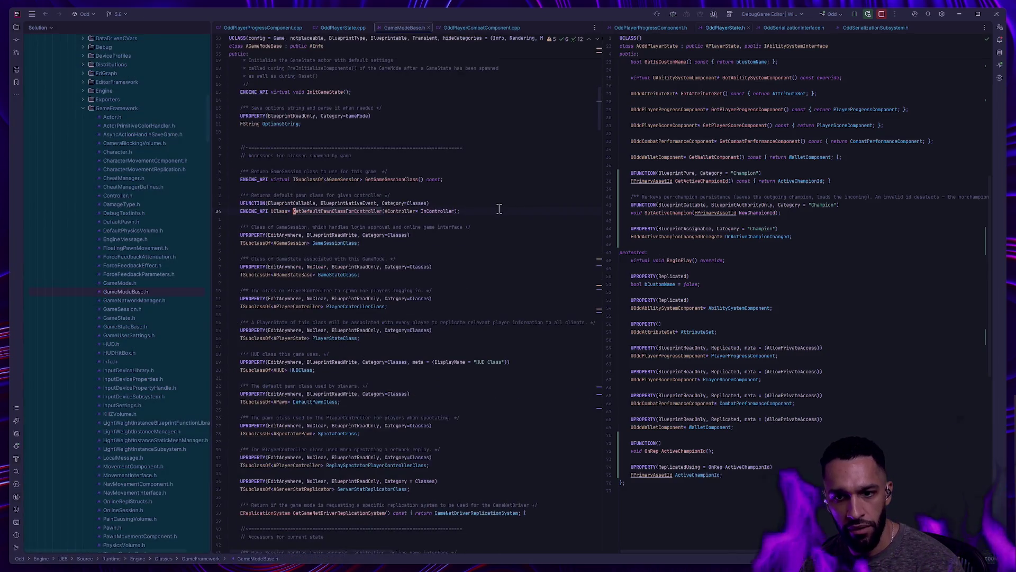
List the 4 usages of GetDefaultPawnClassForController and preview the GameModeBase.cpp call.
ctrl+click(352, 211)
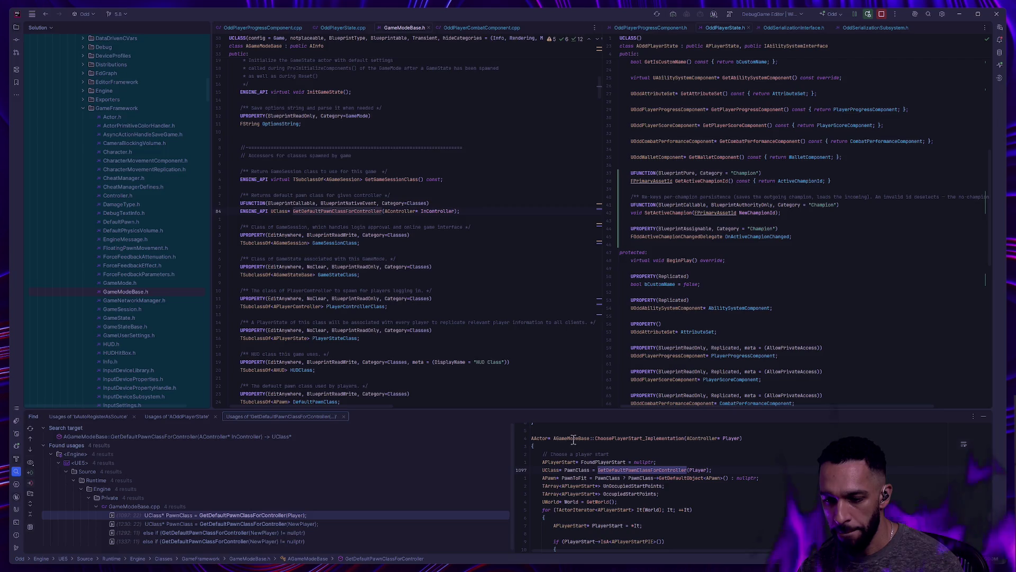
click(638, 437)
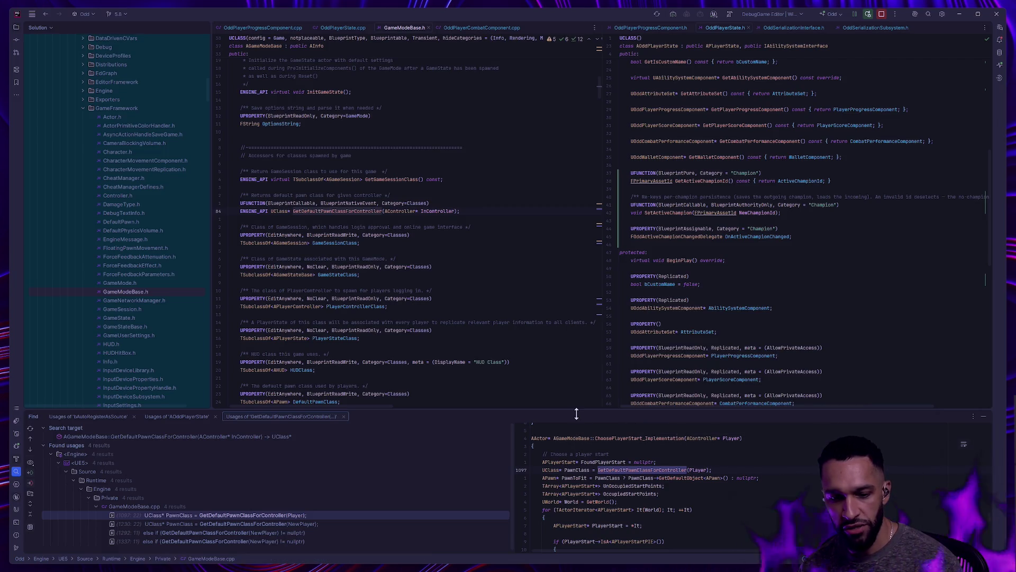
scroll(594, 450, up, 3)
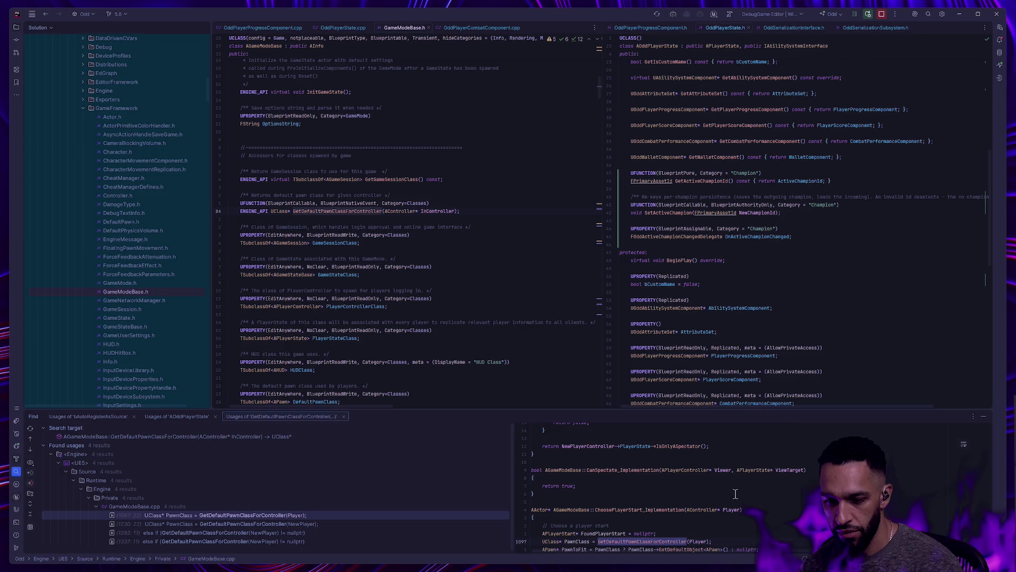
scroll(734, 491, down, 3)
key(shift)
key(shift)
Open the ChoosePlayerStart declaration in GameModeBase.h and list its 3 usages.
text(ChoosePlayerStart)
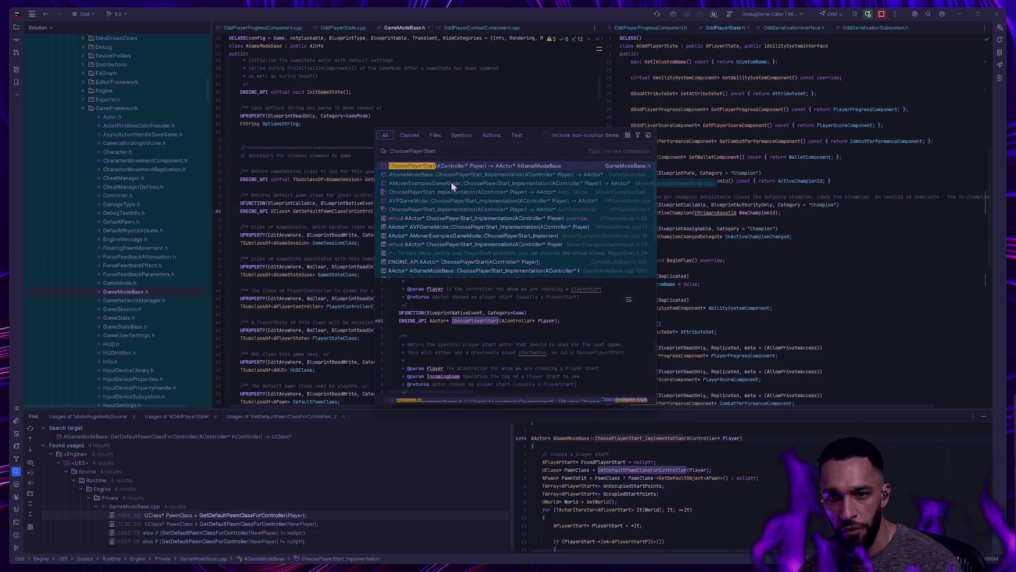
click(427, 166)
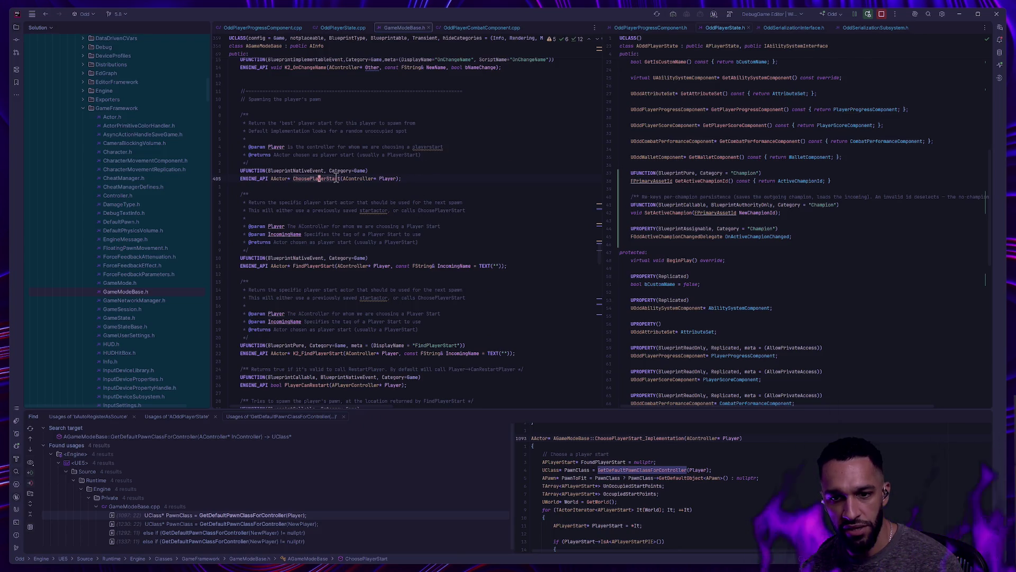
key(alt+F7)
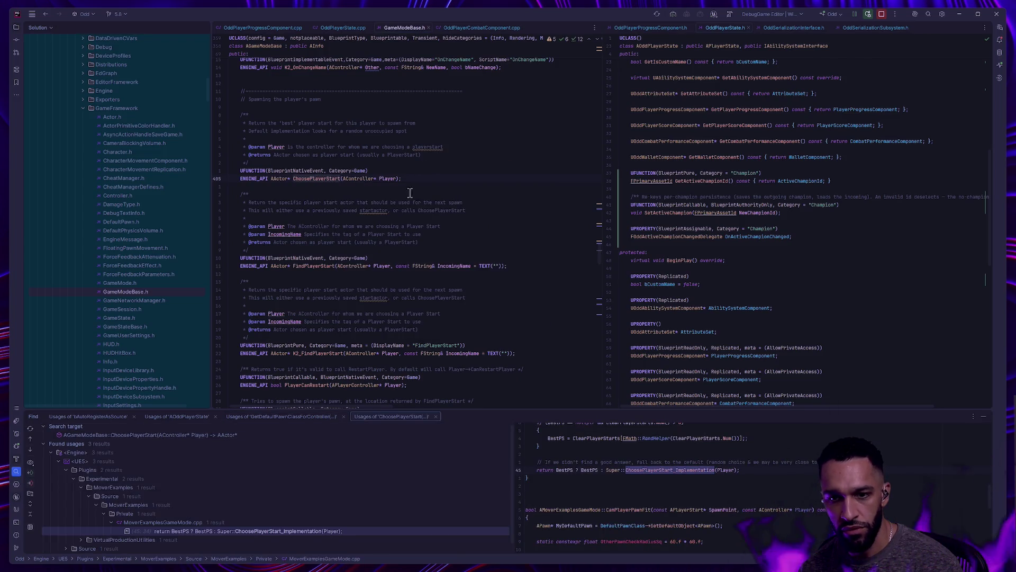
scroll(268, 481, down, 1)
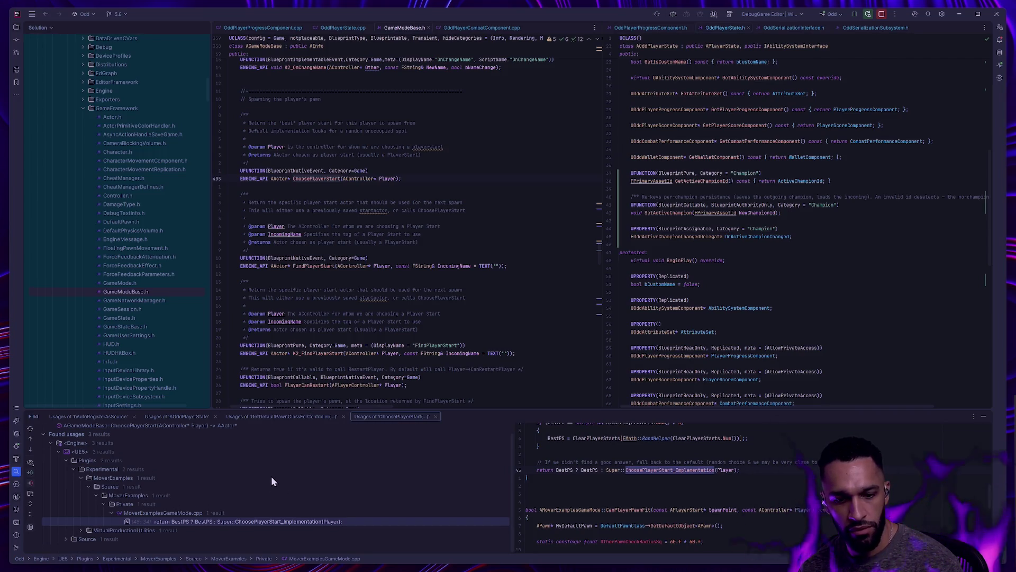
click(420, 321)
Go from HandleStartingNewPlayer_Implementation to the RestartPlayer definition in GameModeBase.cpp.
key(shift)
key(shift)
text(HandleStarting)
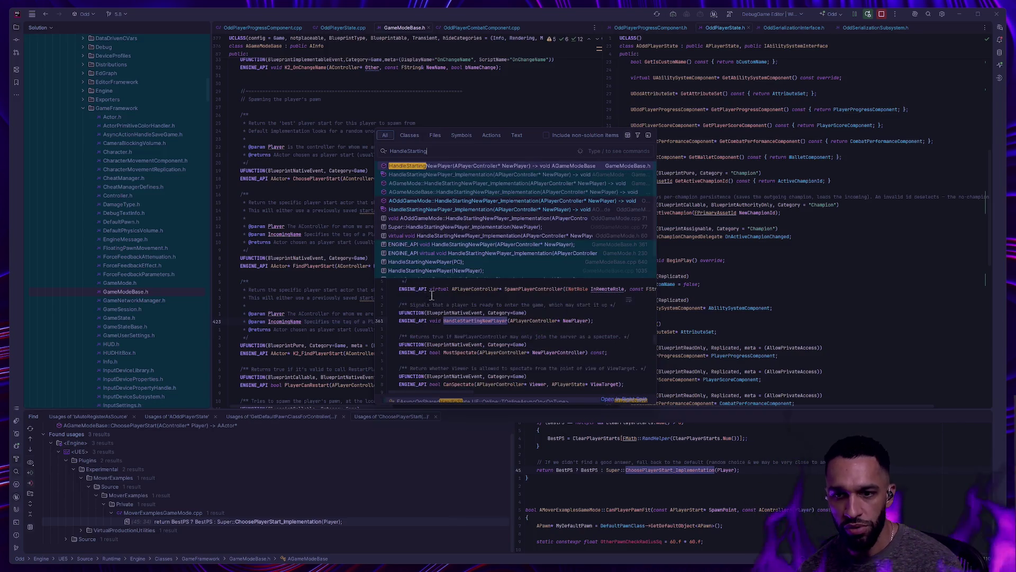
click(451, 165)
ctrl+click(321, 179)
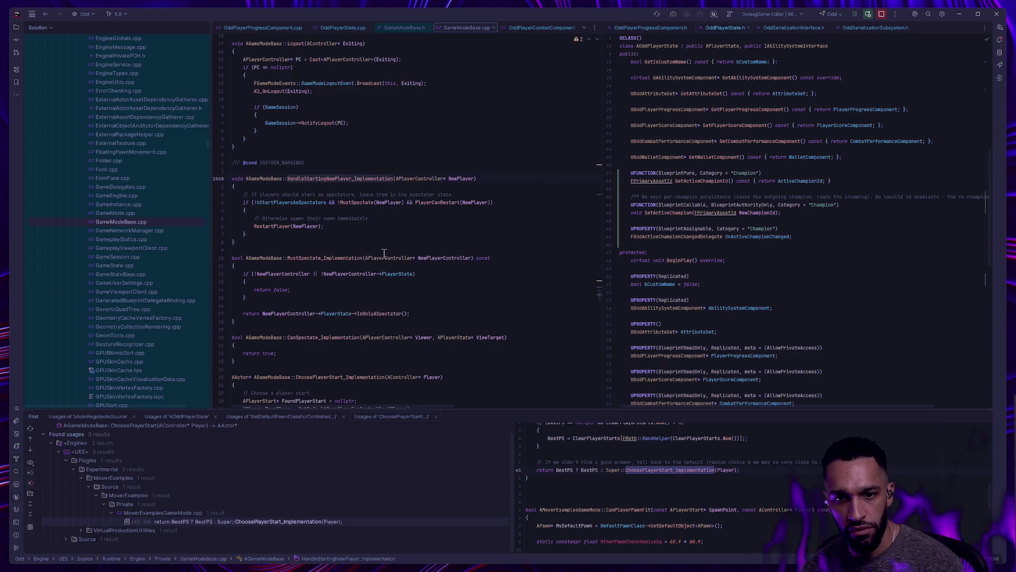
ctrl+click(276, 226)
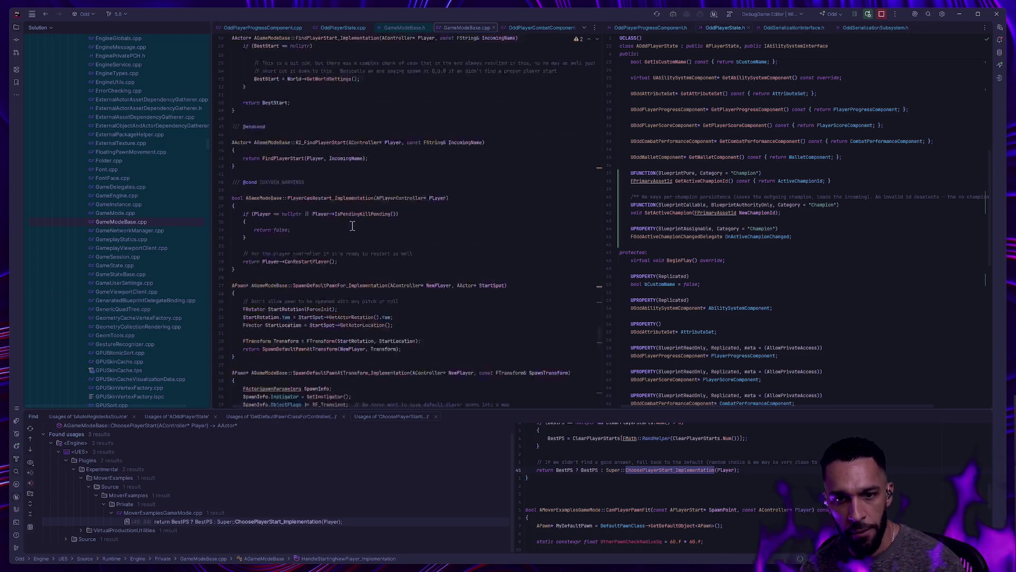
Put the caret on RestartPlayer's FindPlayerStart call after checking the MoverExamplesGameMode usage.
click(297, 218)
click(689, 503)
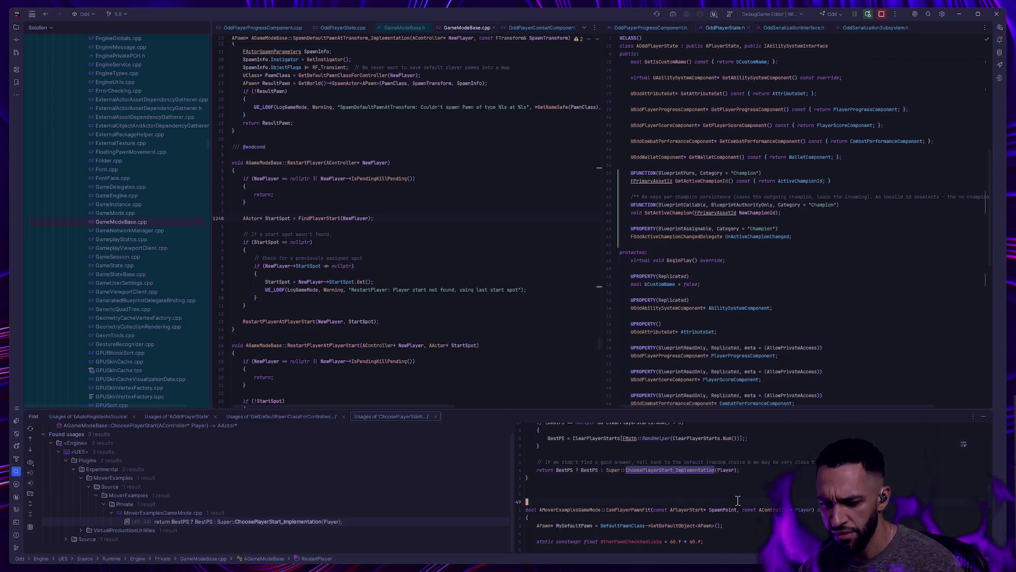
scroll(649, 521, up, 3)
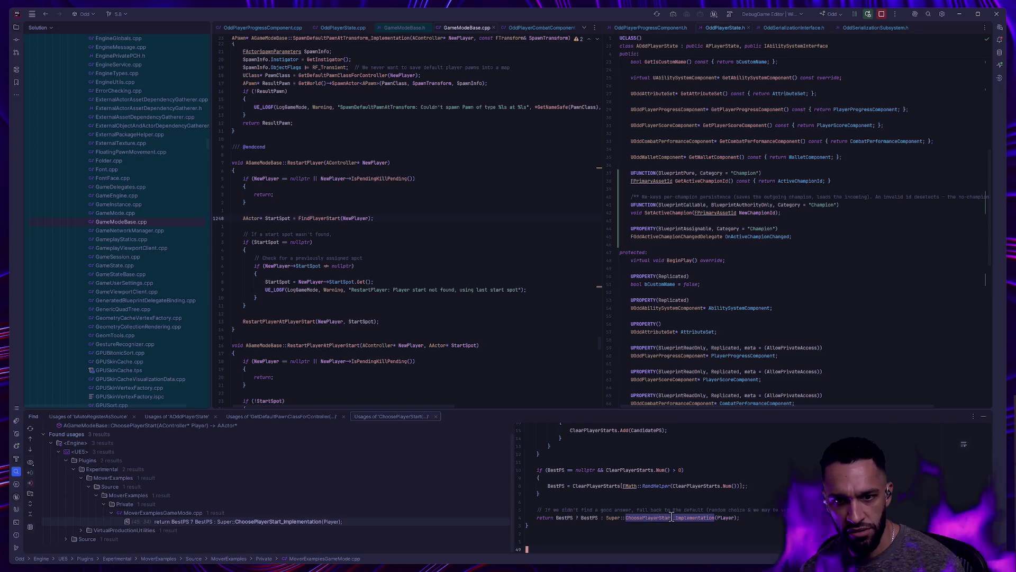
mouse_move(671, 517)
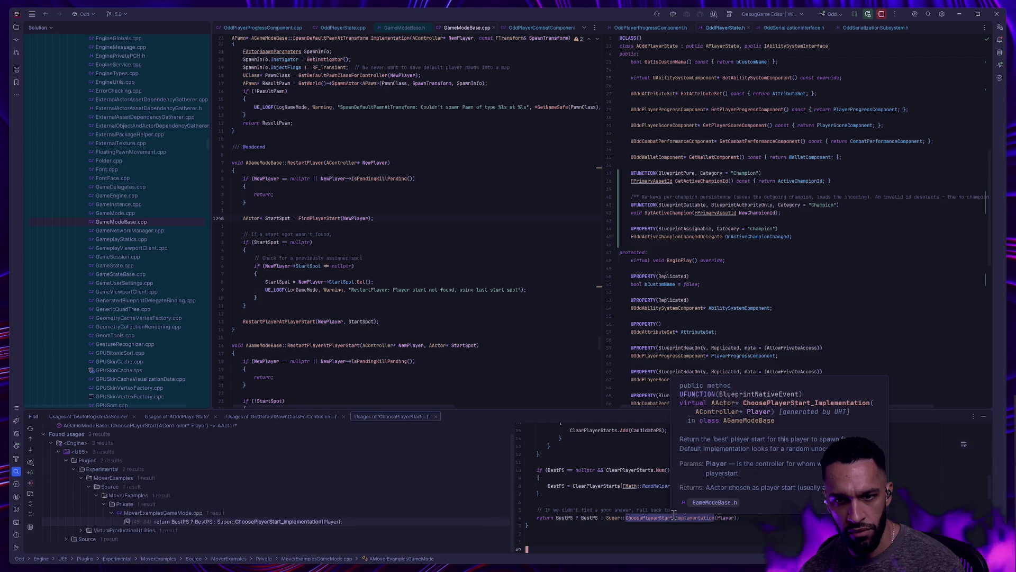
click(316, 218)
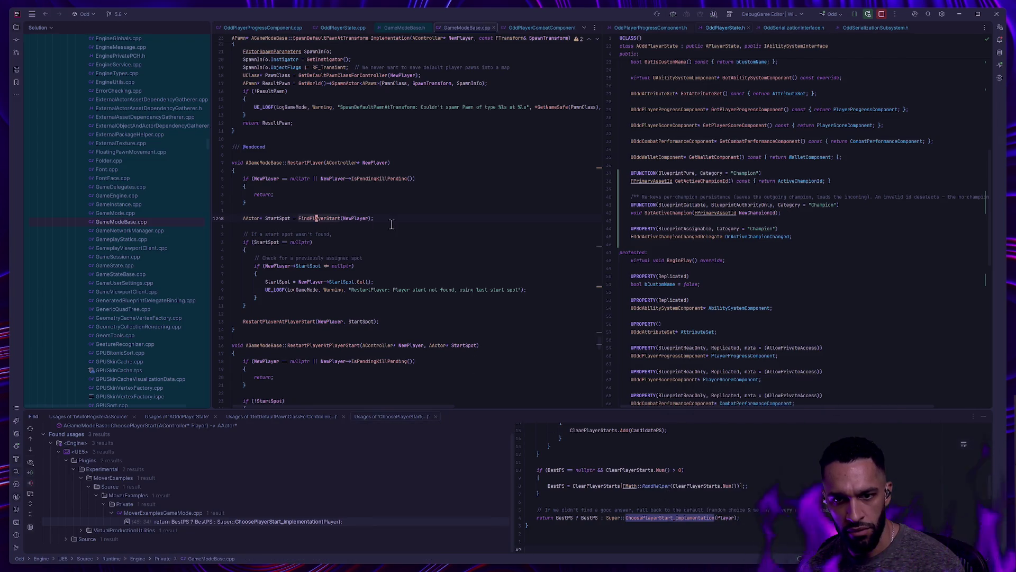
Jump to FindPlayerStart_Implementation and select its ChoosePlayerStart call.
key(ctrl+b)
key(ctrl+b)
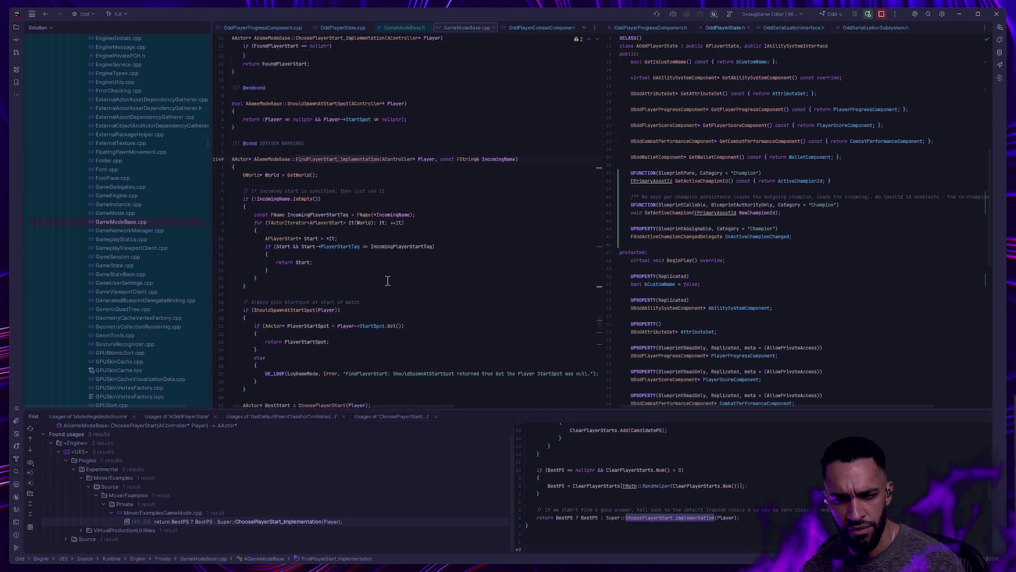
scroll(387, 280, down, 3)
drag(294, 342, 369, 342)
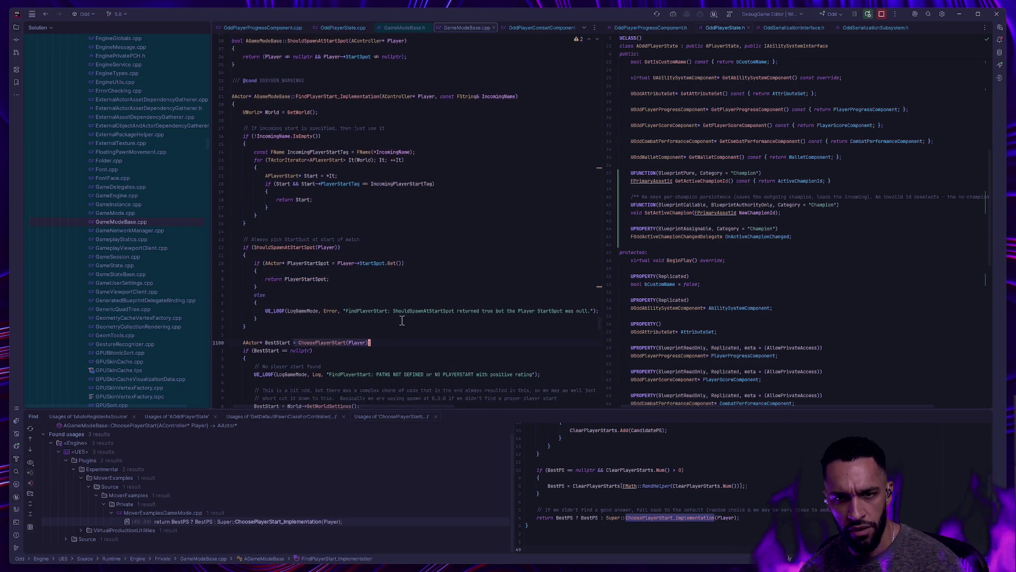
scroll(292, 119, down, 2)
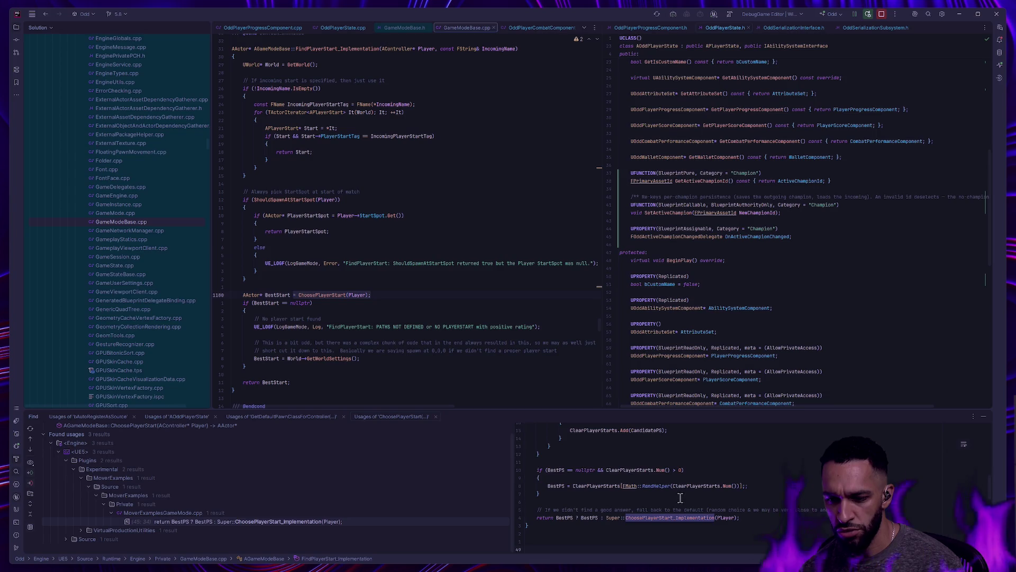
scroll(686, 475, up, 3)
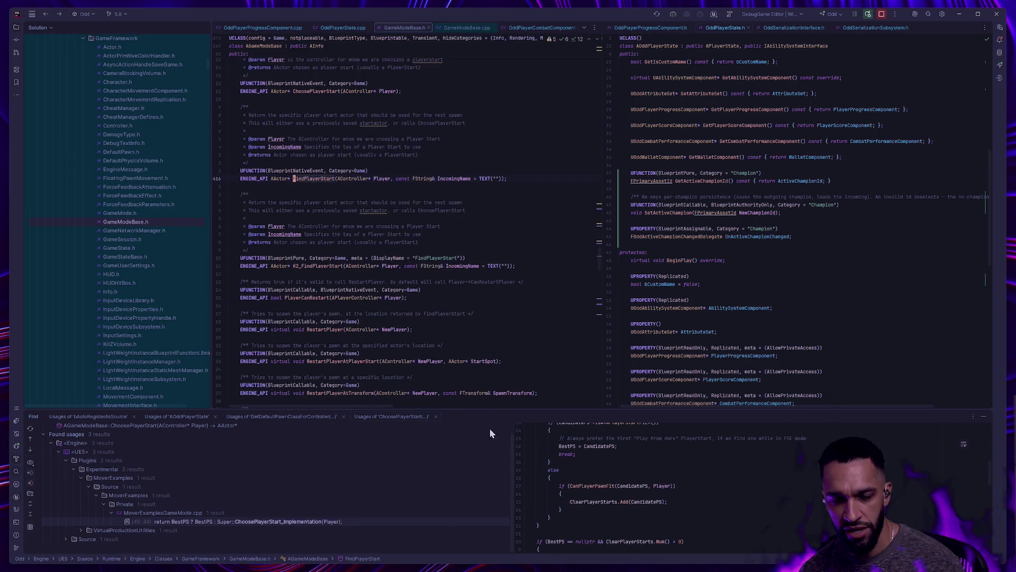
Navigate back to the ChoosePlayerStart declaration in GameModeBase.h, then switch to Unreal Editor.
click(675, 486)
key(ctrl+alt+Left)
key(ctrl+alt+Left)
key(ctrl+alt+Right)
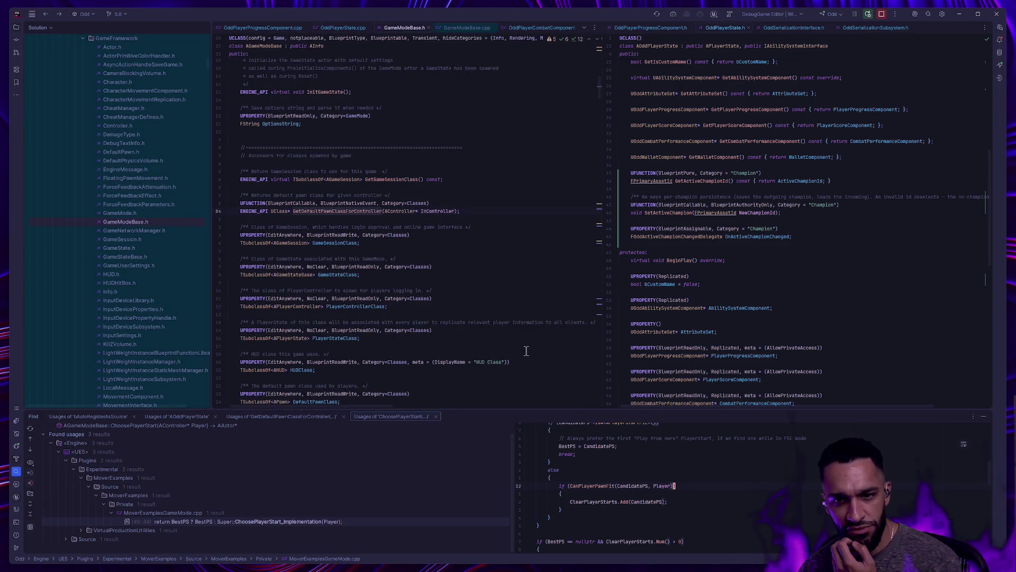
key(ctrl+alt+Left)
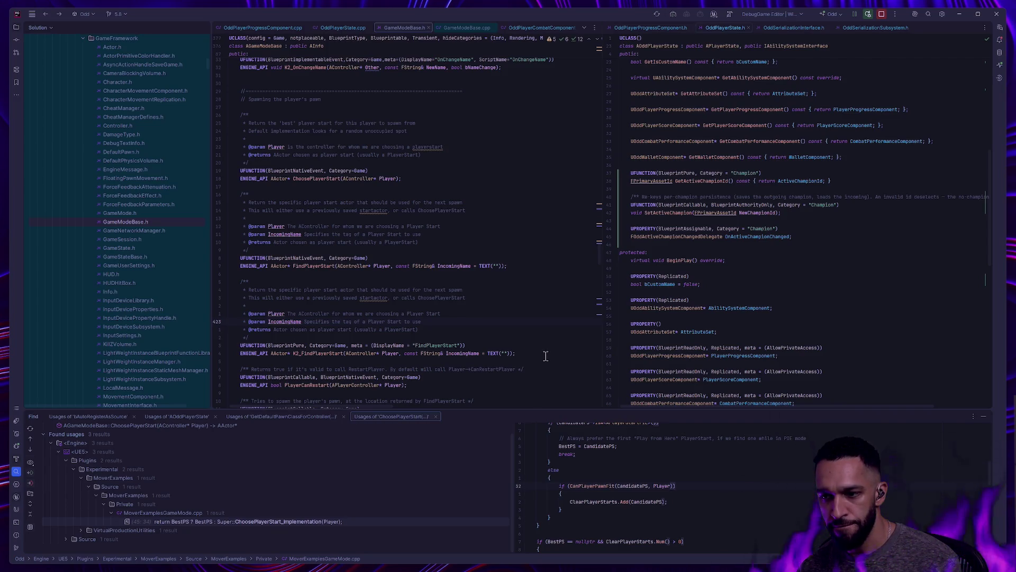
key(alt+Tab)
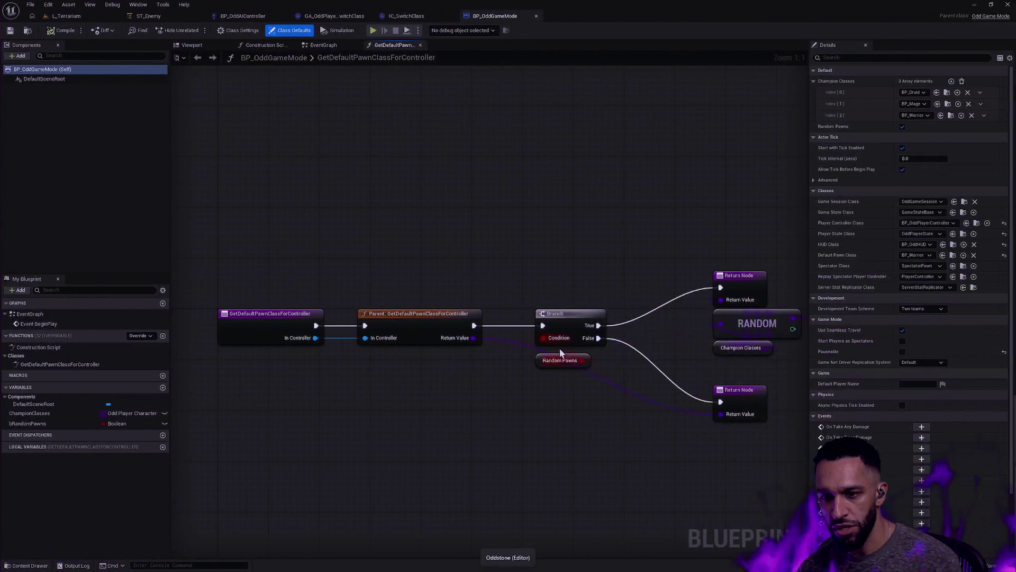
Pan BP_OddGameMode's GetDefaultPawnClassForController graph to show the Random Pawns branch and two Return Nodes.
mouse_move(555, 356)
mouse_down()
mouse_move(573, 393)
mouse_move(434, 372)
mouse_move(646, 362)
mouse_up()
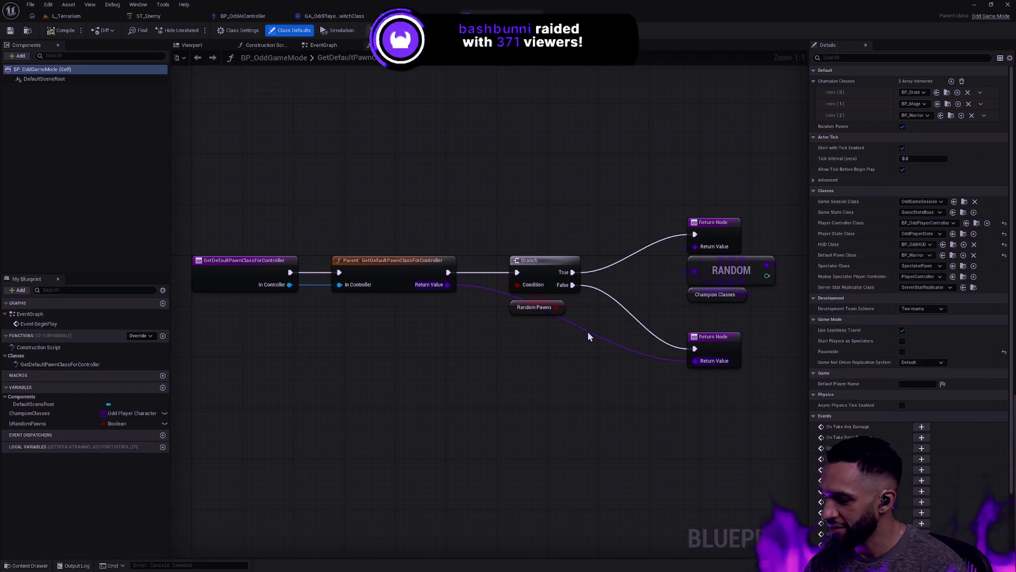
key(alt+Tab)
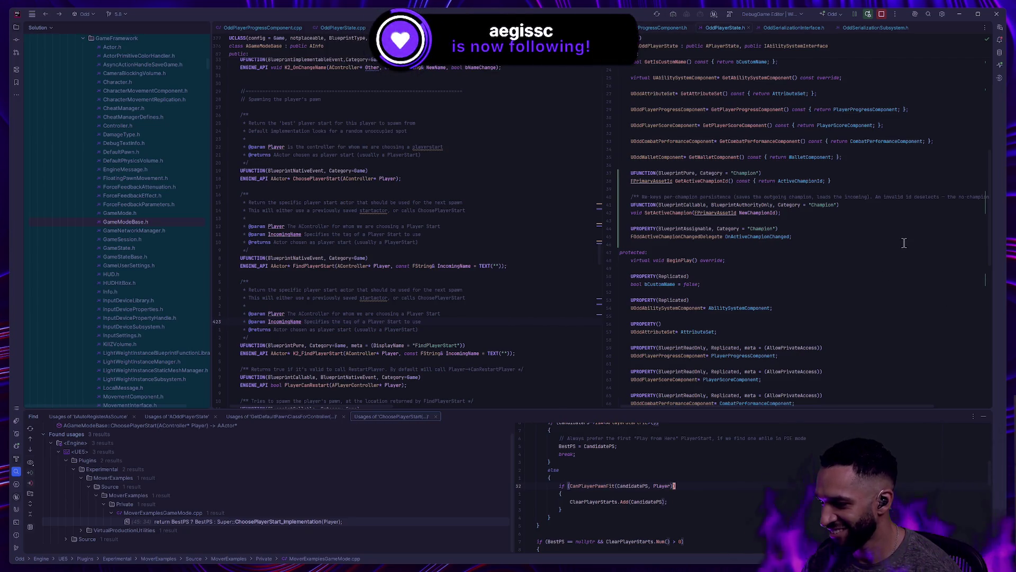
key(alt+Tab)
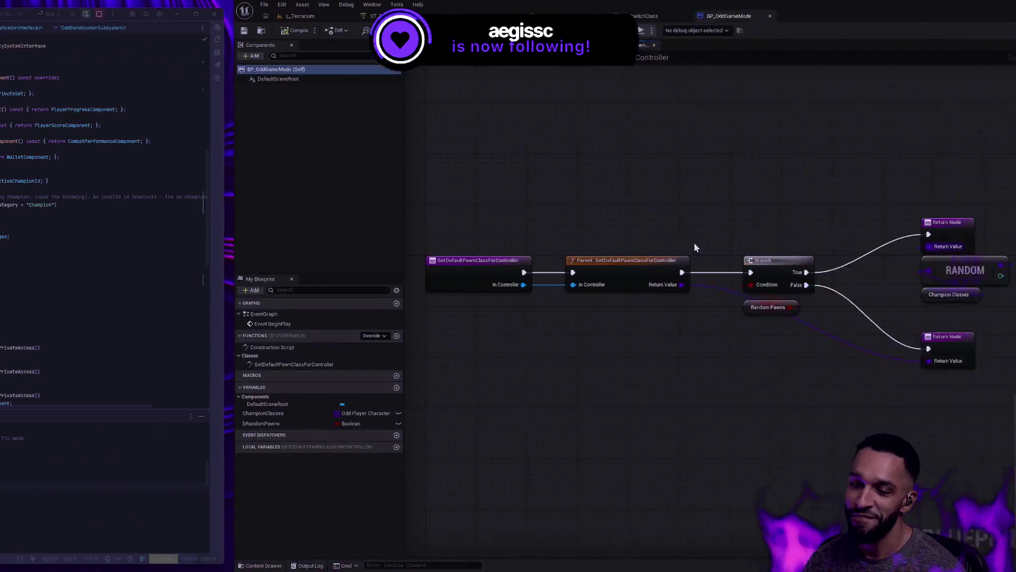
Play the L_Terrarium level in the editor with the game view fullscreen.
click(71, 16)
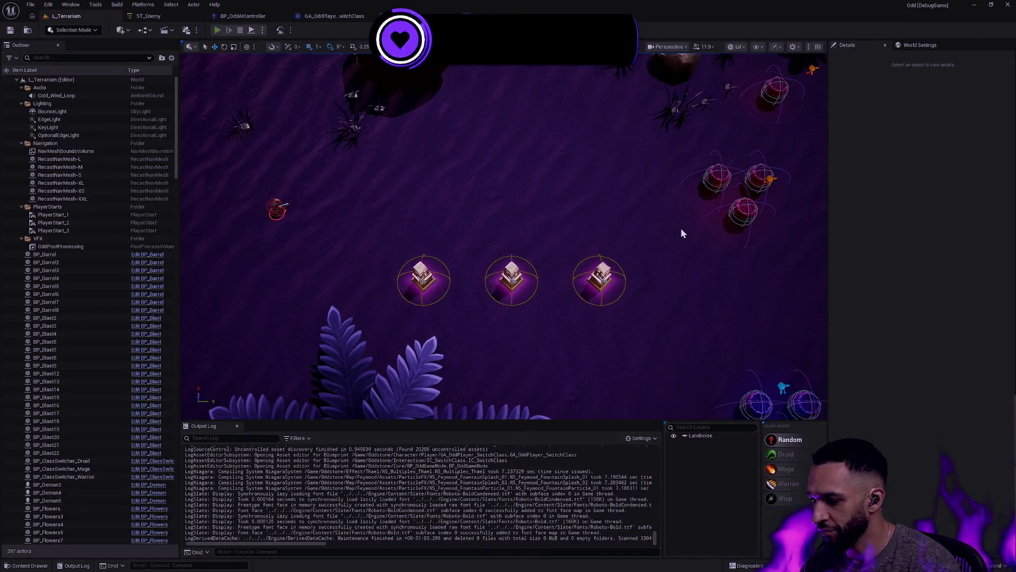
key(alt+p)
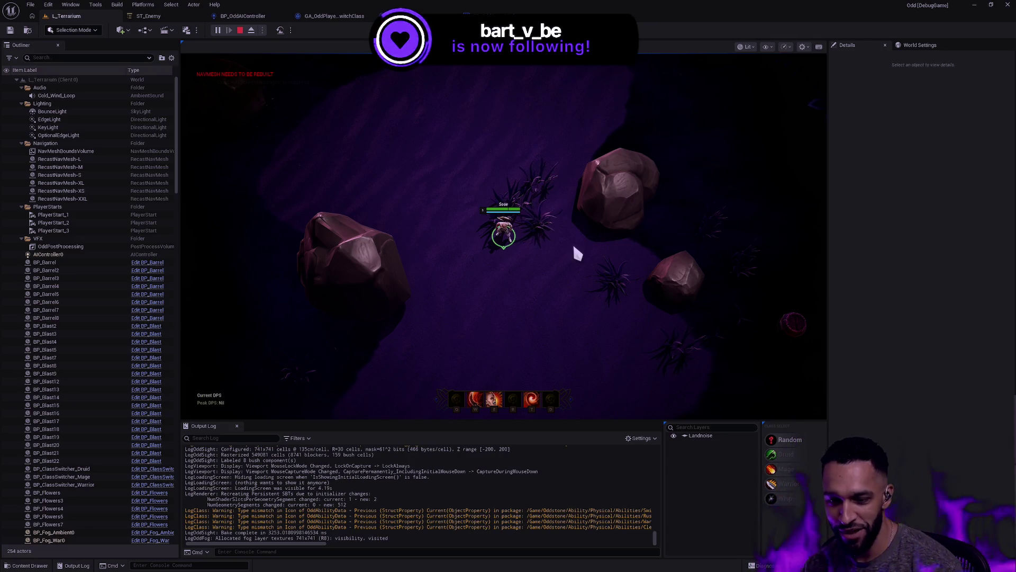
key(F11)
Walk the champion toward the enemies and cast the E, W and T abilities.
right_click(602, 162)
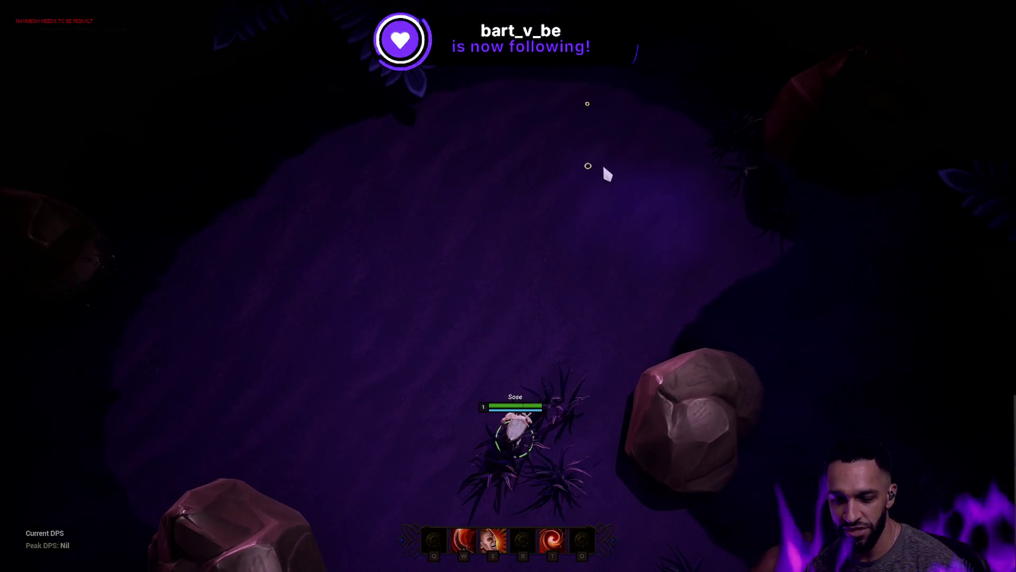
mouse_move(681, 16)
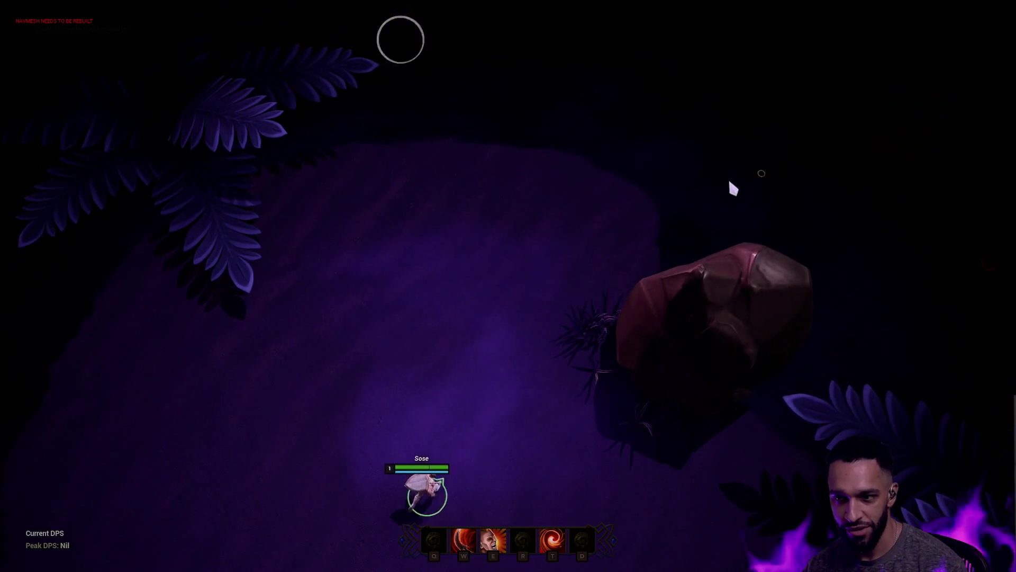
key(space)
right_click(338, 315)
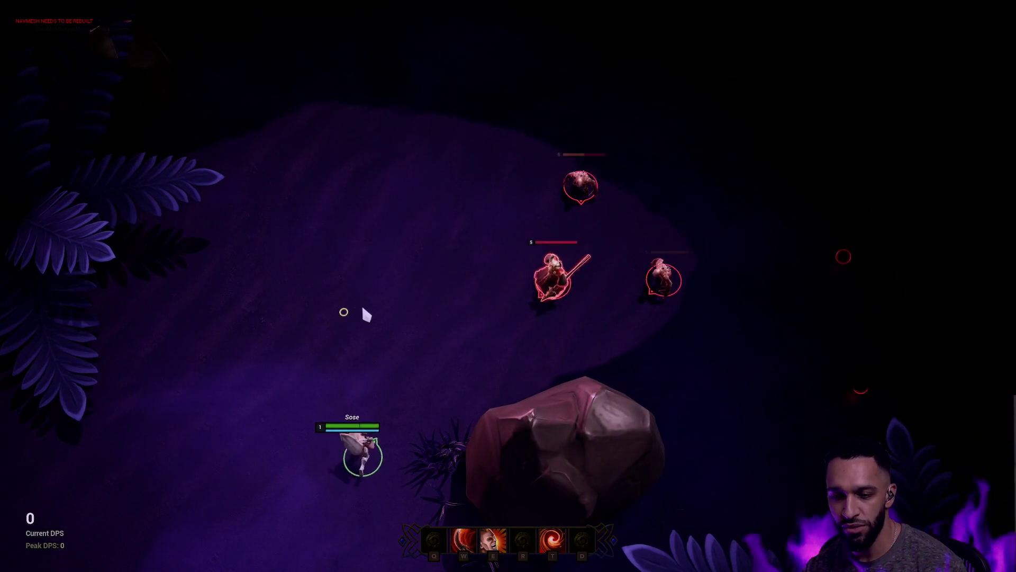
key(e)
key(w)
key(t)
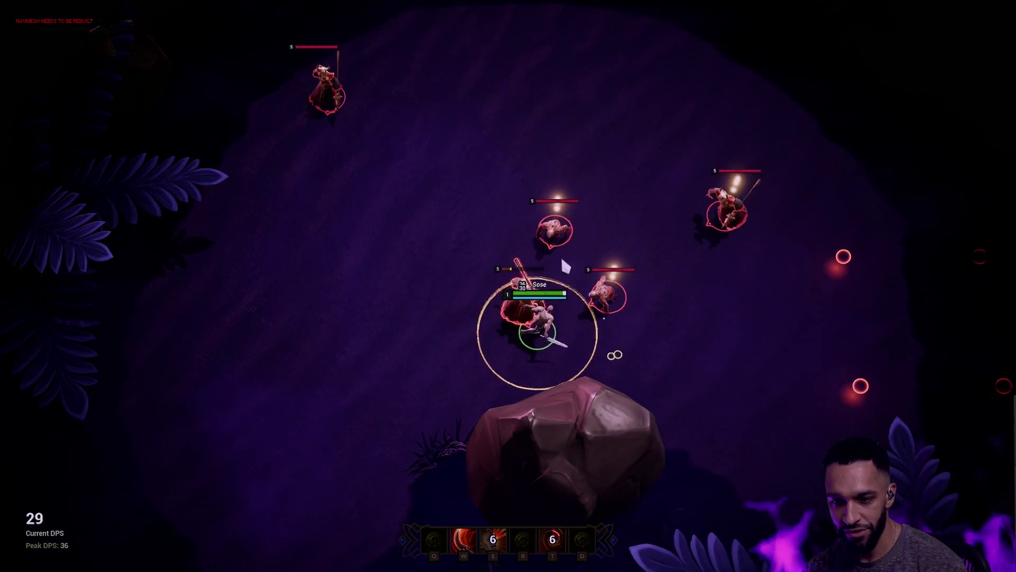
Move the champion up and right through the fight, then stop the play session and return to Rider.
right_click(525, 131)
right_click(706, 303)
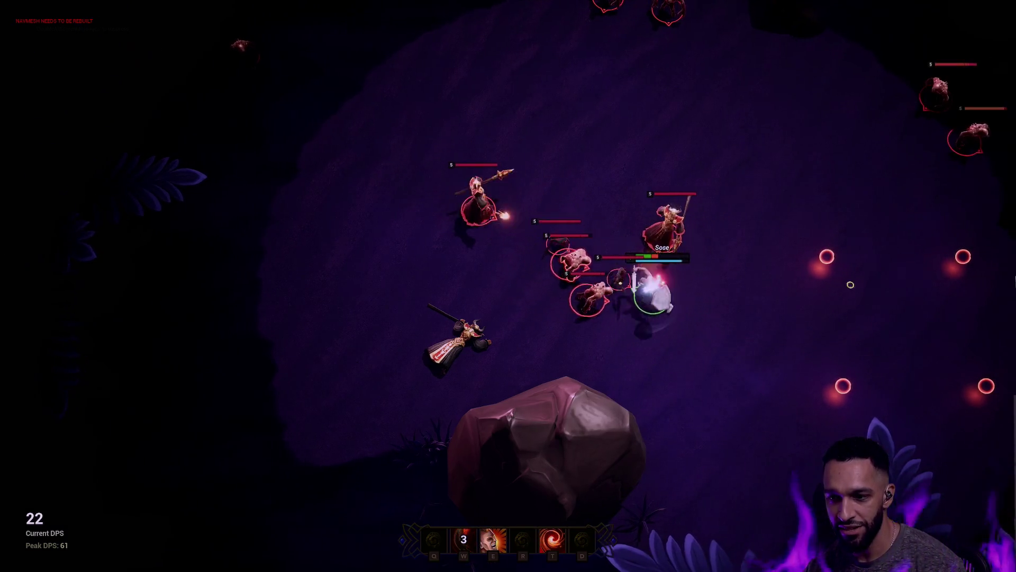
right_click(772, 297)
right_click(749, 255)
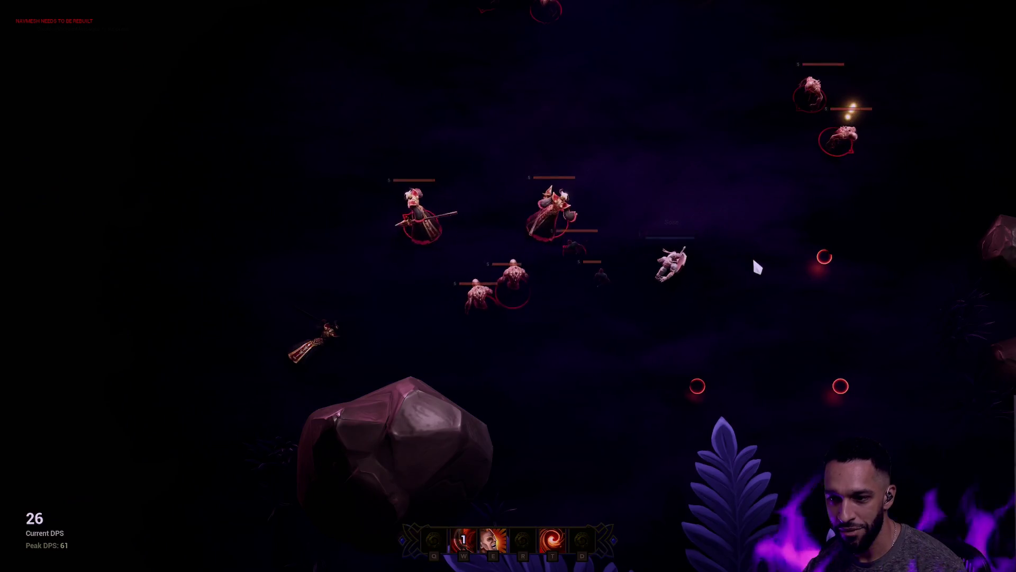
key(Escape)
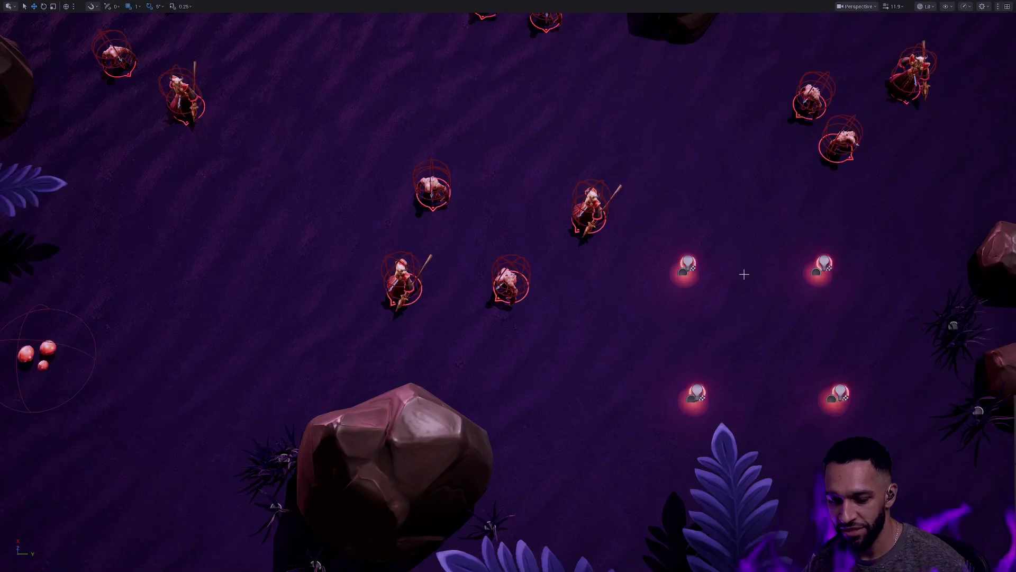
key(alt+Tab)
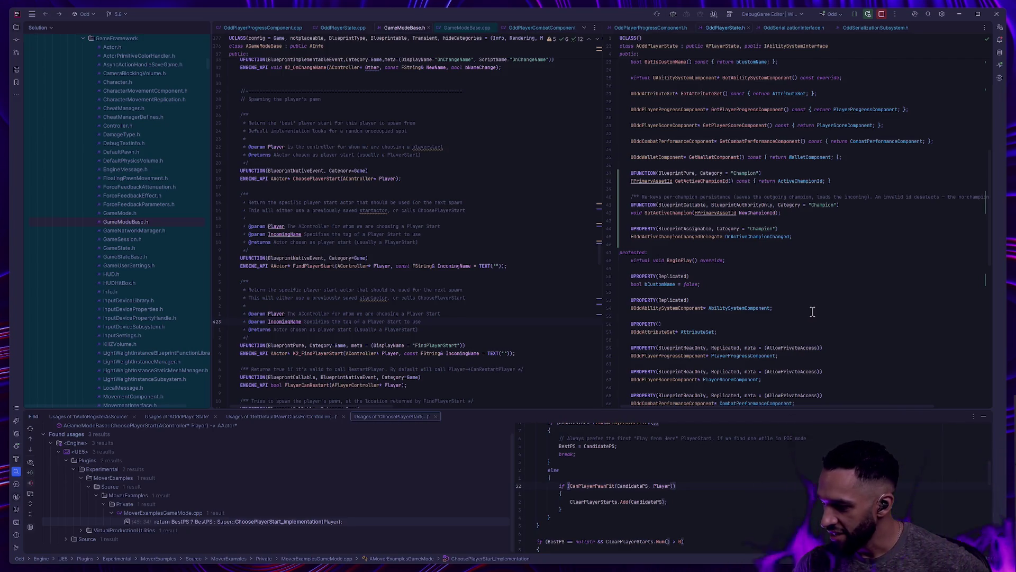
Hide the Find usages panel to read GameModeBase.h beside OddPlayerState.h, then return to Unreal.
click(984, 418)
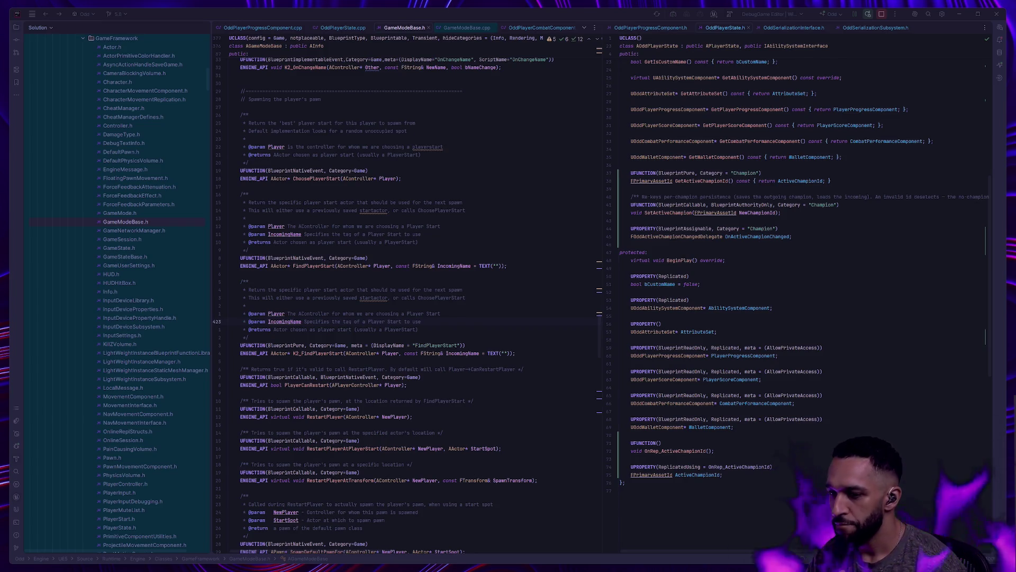
key(alt+Tab)
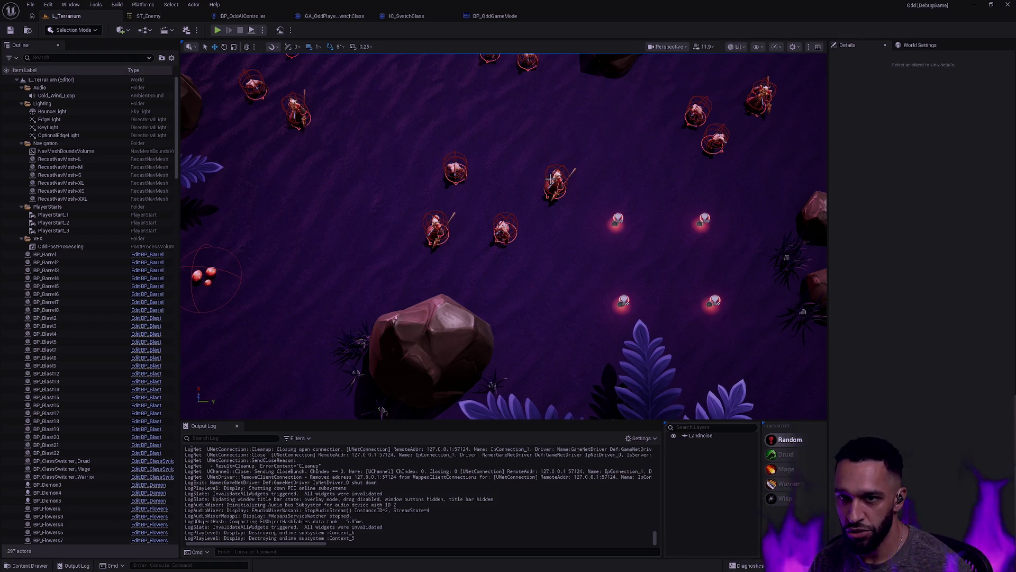
From the BP_OddGameMode tab, find and open the W_Nameplate_Player widget blueprint.
click(492, 16)
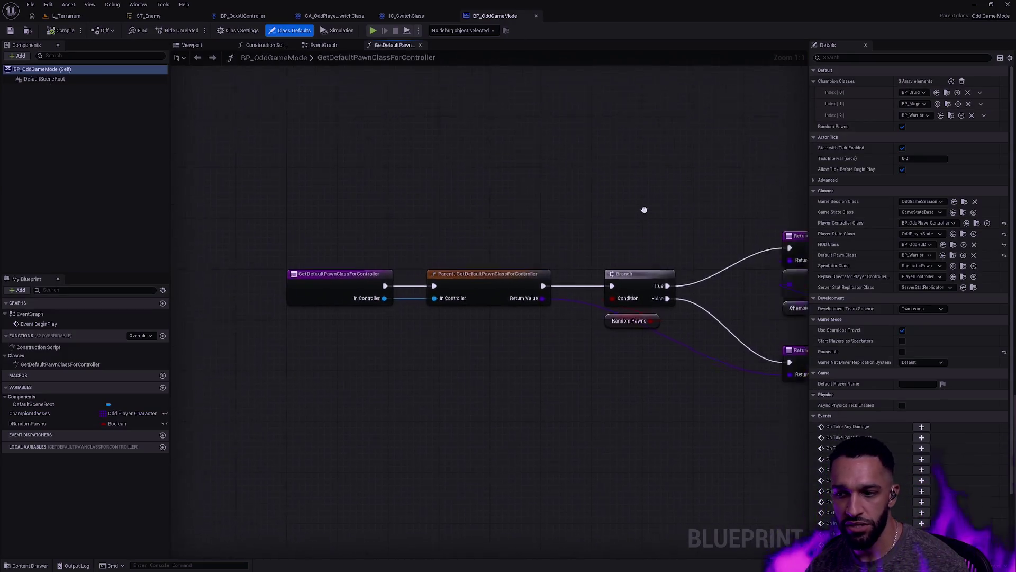
drag(660, 212, 589, 154)
key(ctrl+p)
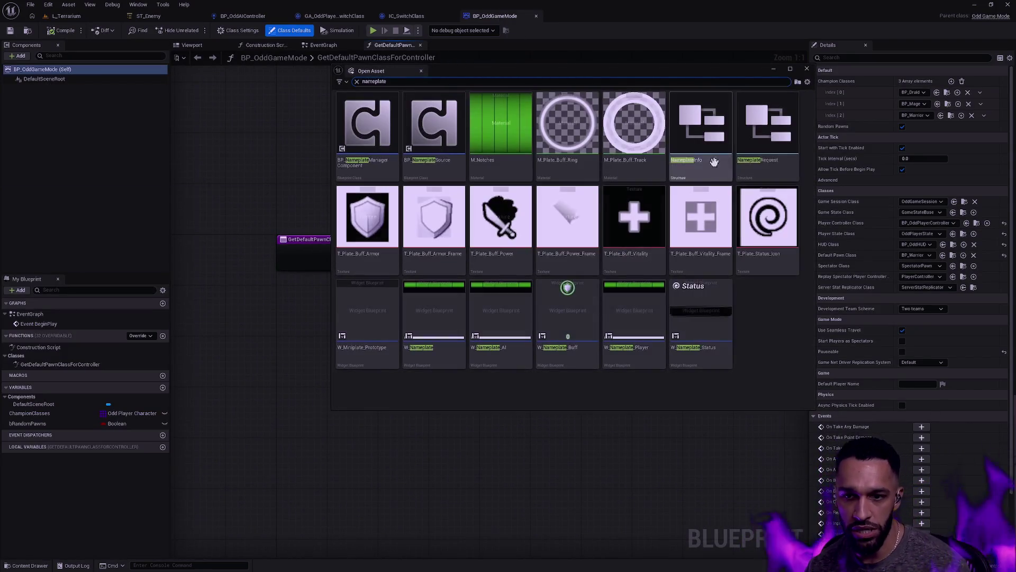
click(638, 297)
key(Escape)
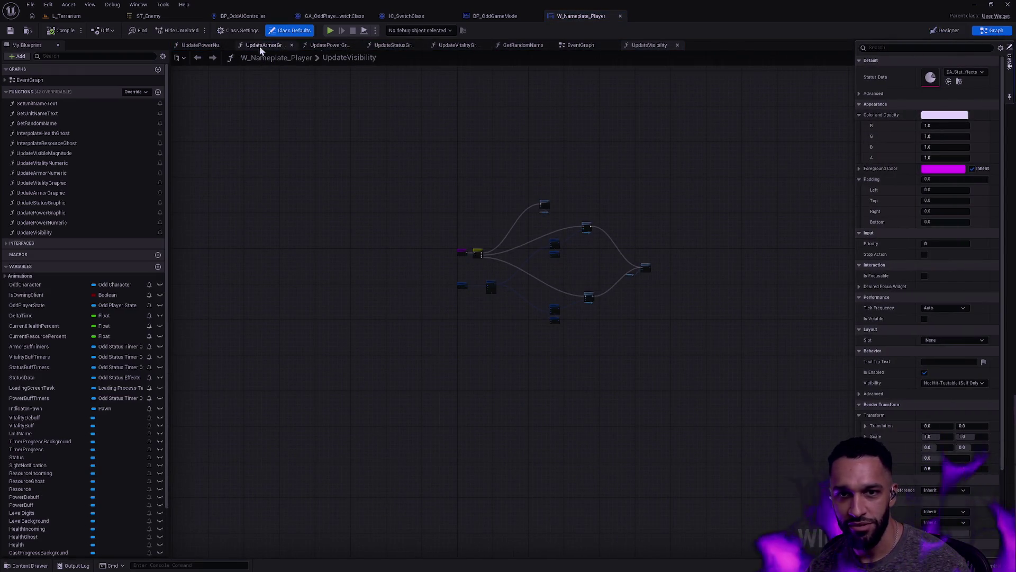
Survey the nameplate's EventGraph node trees, then switch back to the C++ headers.
click(587, 46)
scroll(703, 234, down, 10)
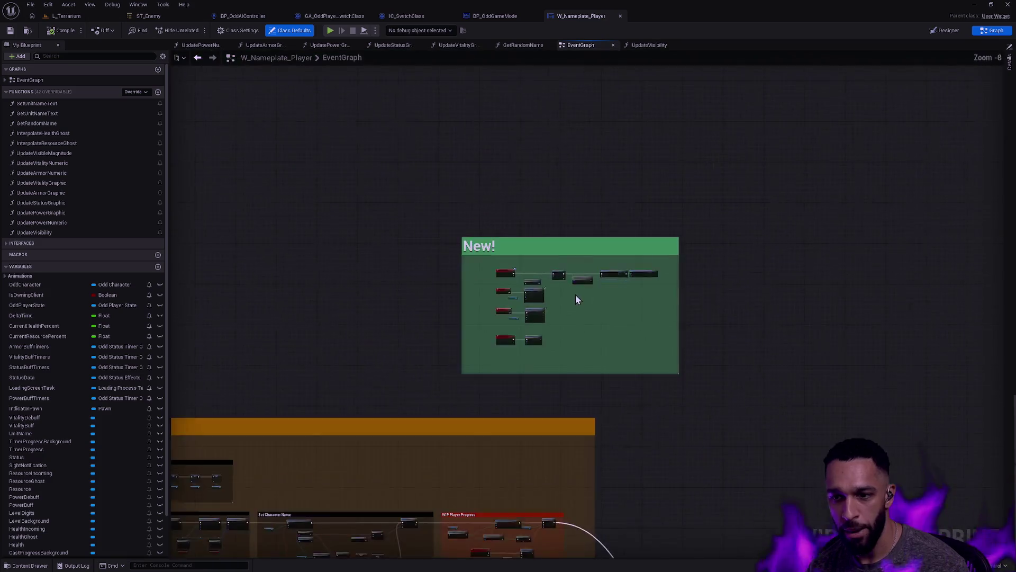
mouse_move(612, 220)
mouse_down()
mouse_move(691, 231)
mouse_move(737, 84)
mouse_move(370, 322)
mouse_move(577, 228)
mouse_up()
scroll(447, 275, up, 7)
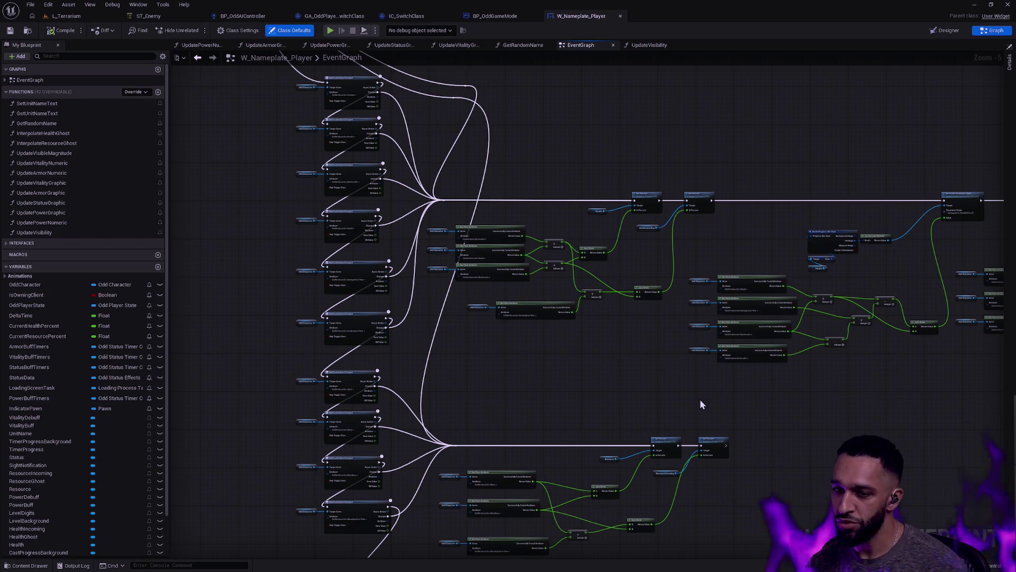
key(alt+Tab)
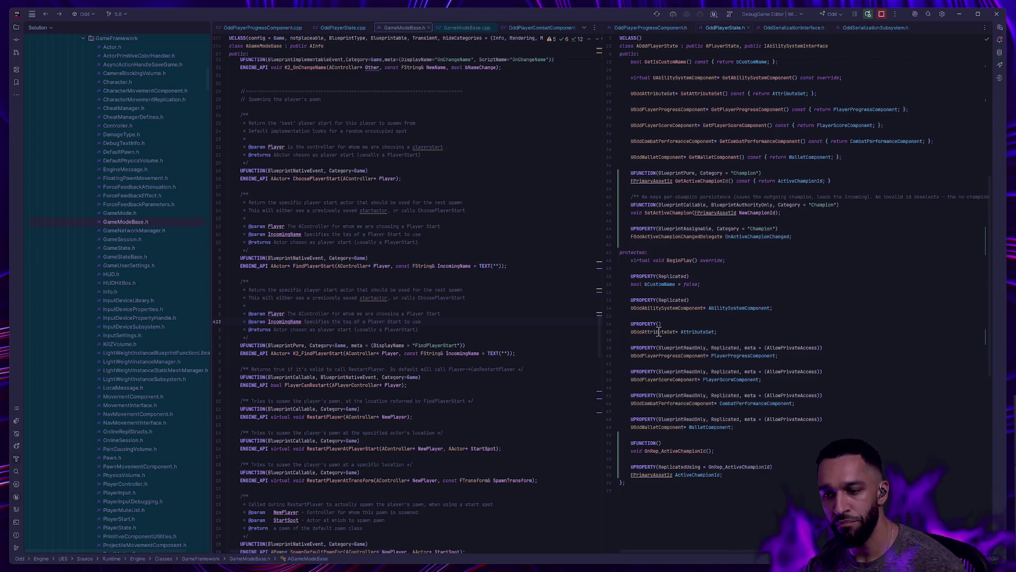
Pan the nameplate graph to the Set Percent nodes for Health and Health Incoming.
mouse_move(662, 335)
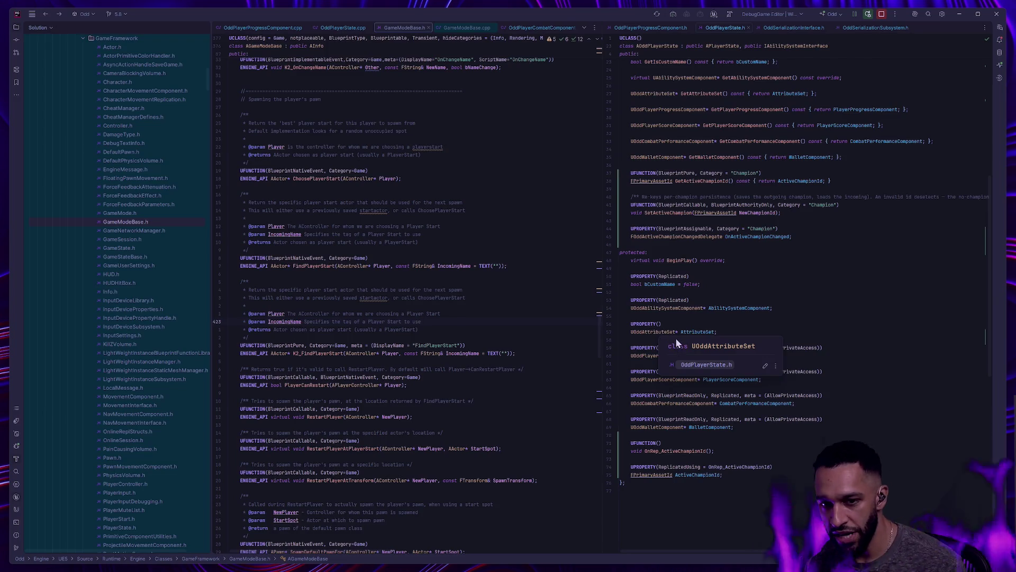
key(alt+Tab)
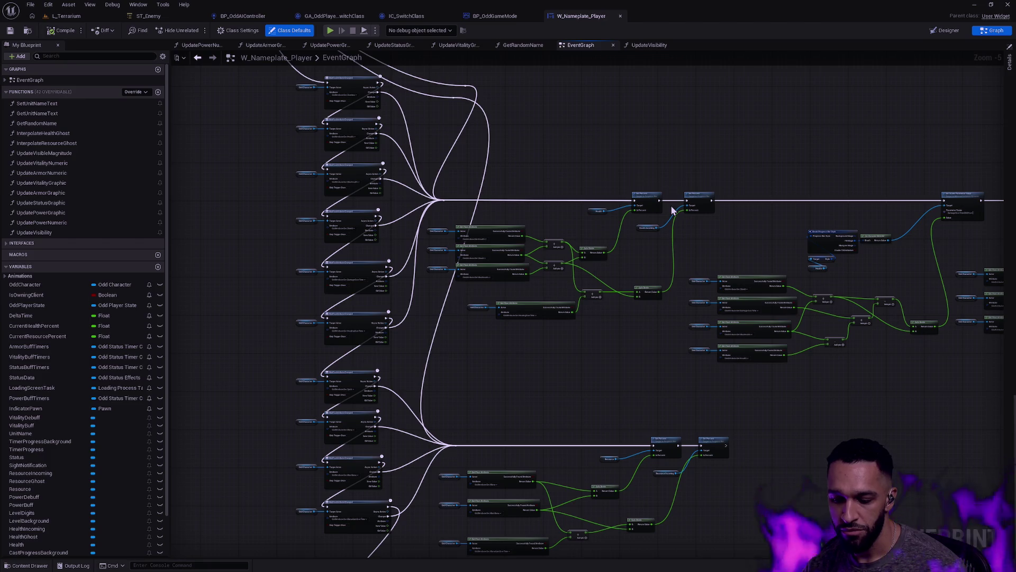
scroll(708, 238, up, 6)
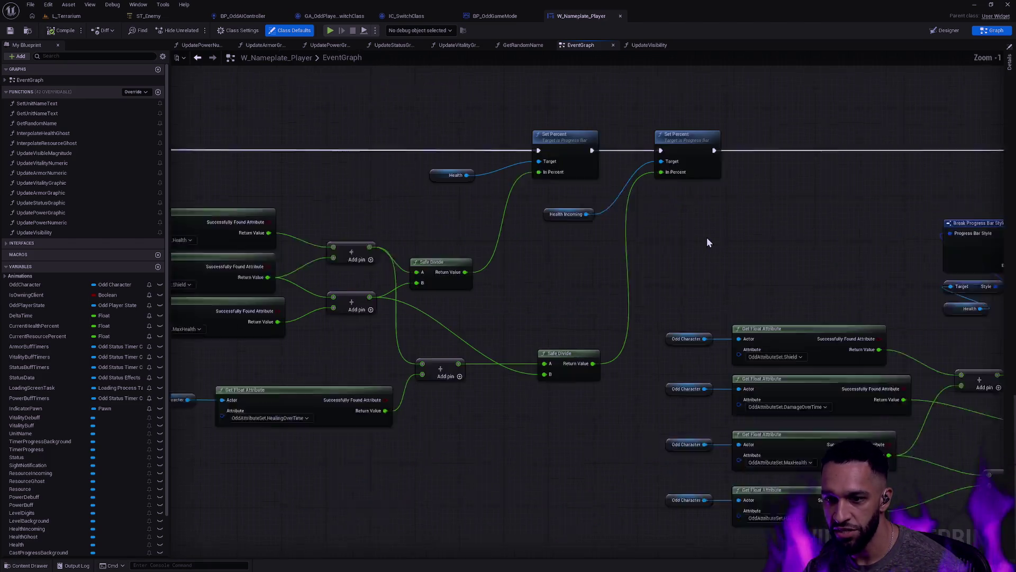
scroll(792, 256, down, 1)
mouse_move(713, 313)
mouse_down()
mouse_move(936, 283)
mouse_move(846, 252)
mouse_move(751, 192)
mouse_move(609, 228)
mouse_move(574, 223)
mouse_up()
Open UProgressBar::SetPercent in ProgressBar.cpp from the Set Percent node and select the function.
double_click(574, 222)
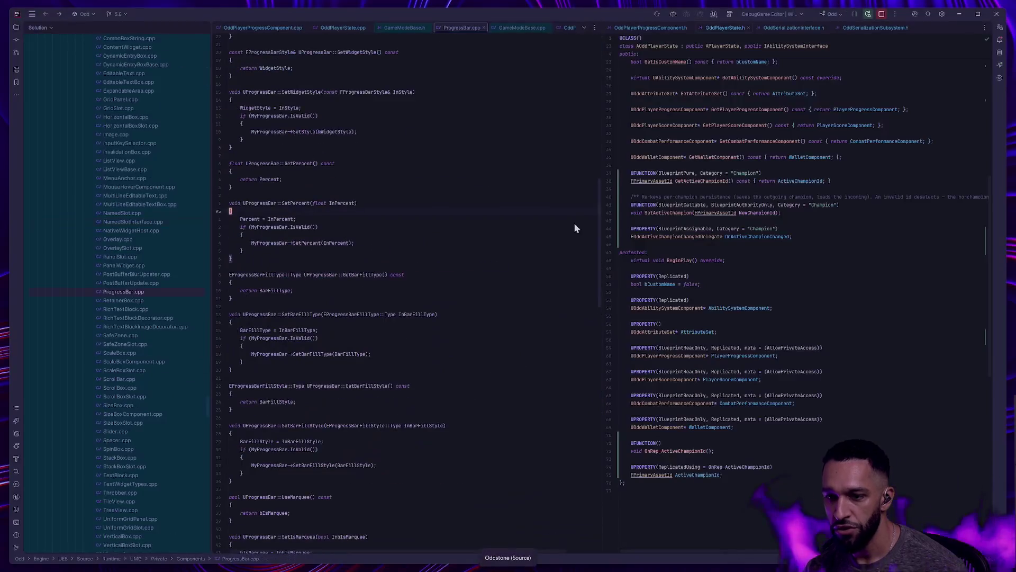
key(ctrl+w)
key(ctrl+w)
key(ctrl+w)
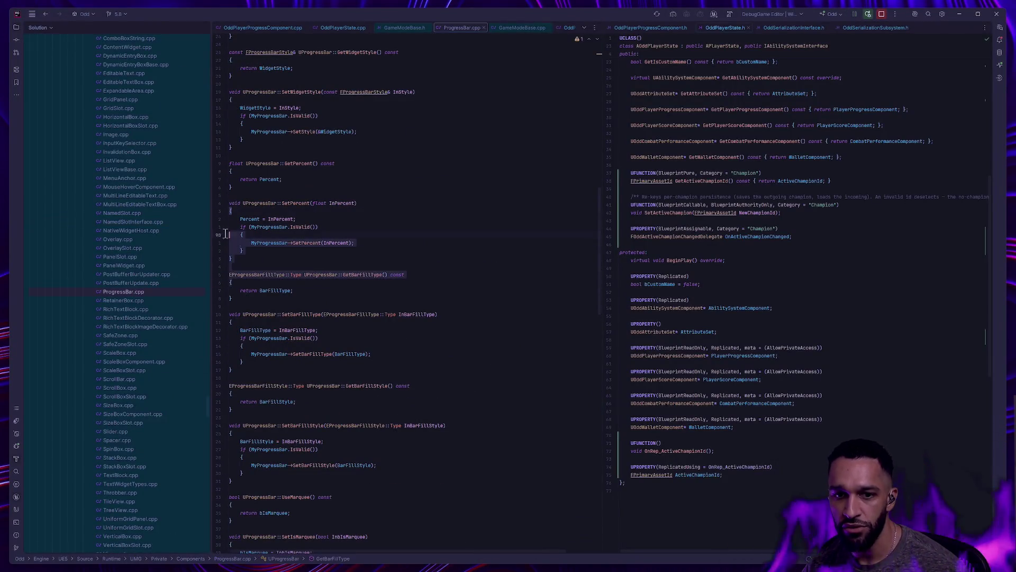
ctrl+scroll(293, 244, up, 7)
ctrl+scroll(300, 248, up, 2)
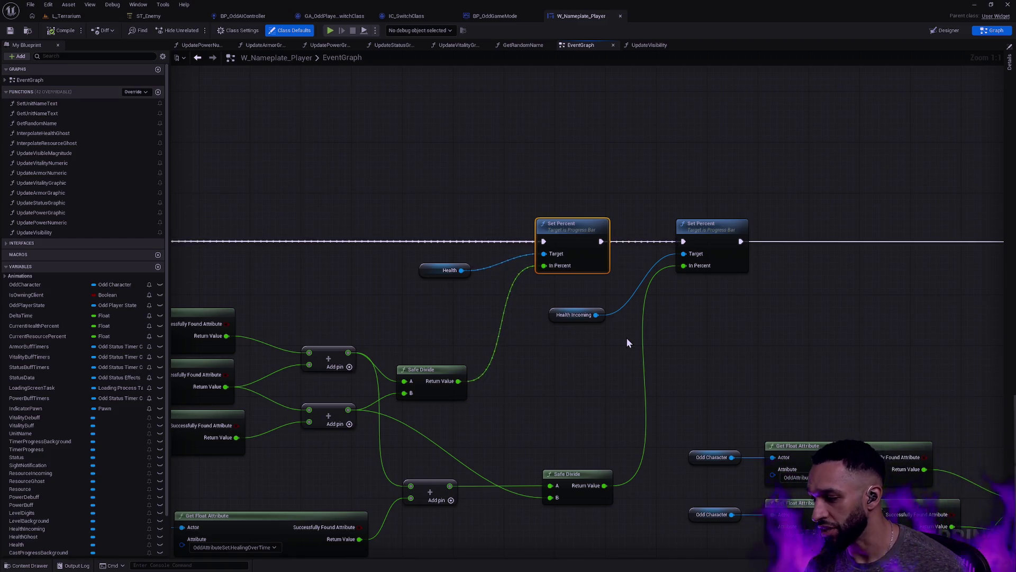
Search assets for M_Sand and open the M_Sandscape material.
click(475, 194)
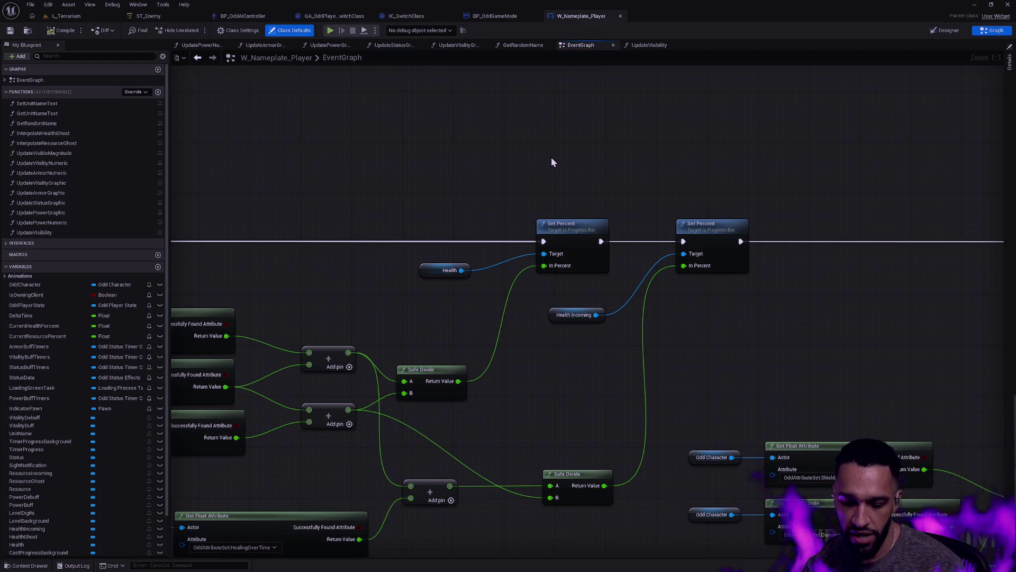
key(ctrl+p)
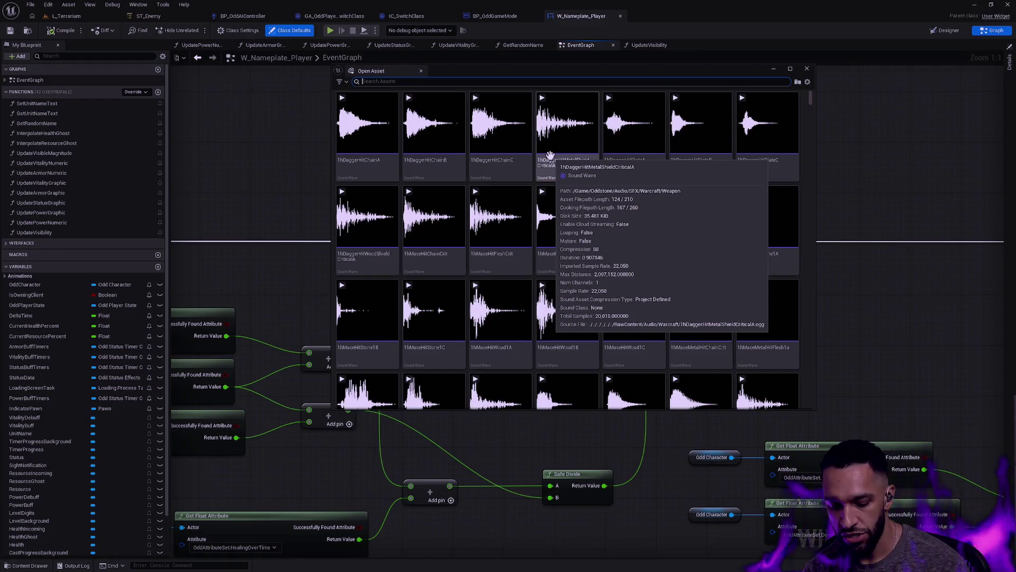
text(M_Sand)
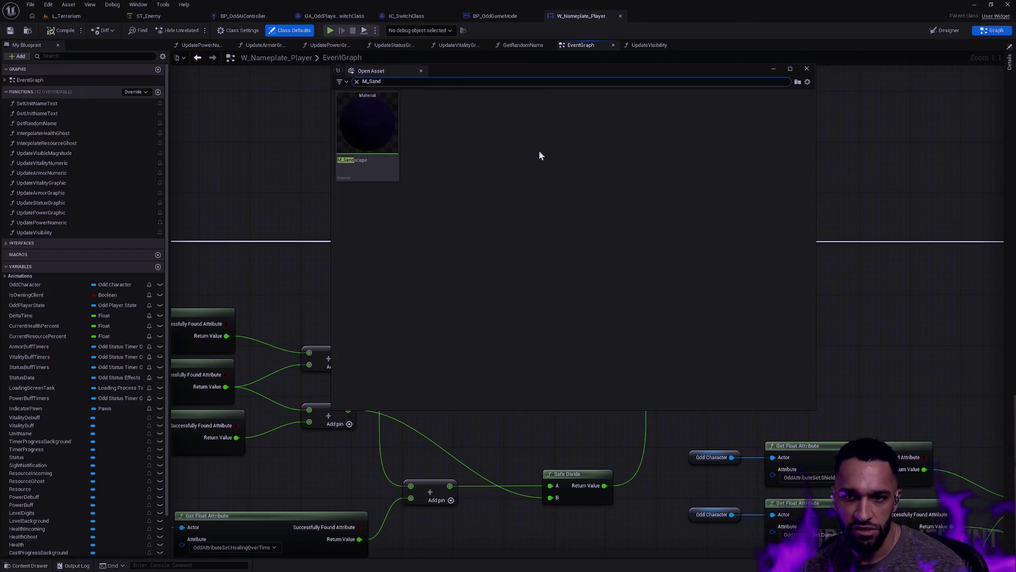
click(381, 136)
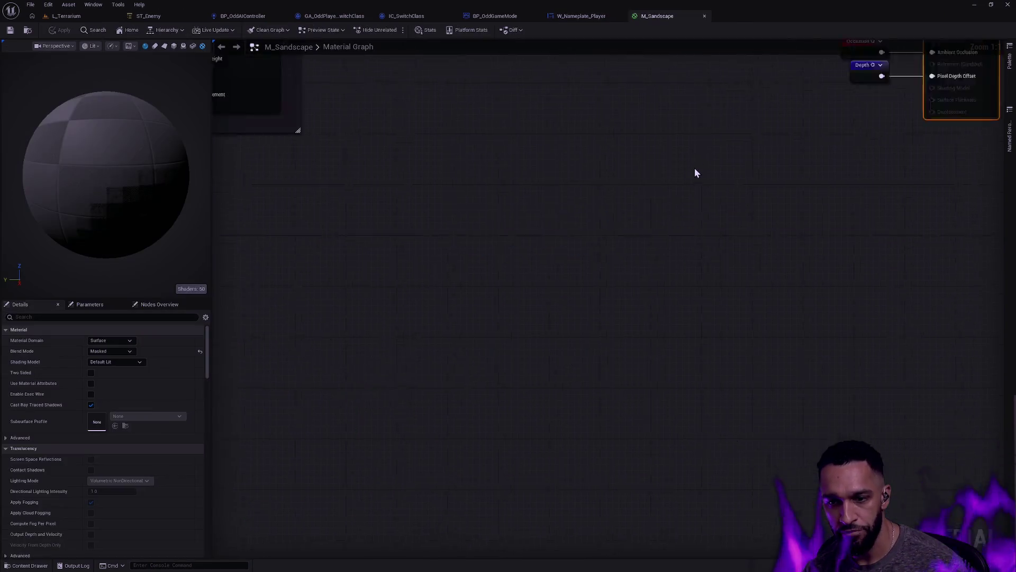
Inspect M_Sandscape's World Position Offset reroute, then the W_Nameplate_Player Set Percent health bar nodes.
scroll(694, 168, down, 5)
scroll(823, 313, up, 4)
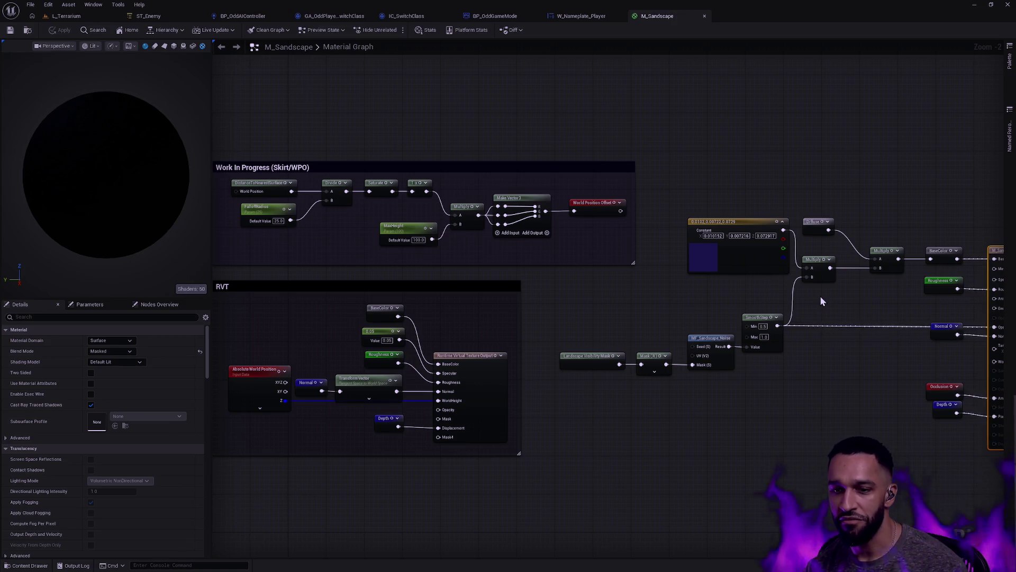
scroll(662, 239, up, 6)
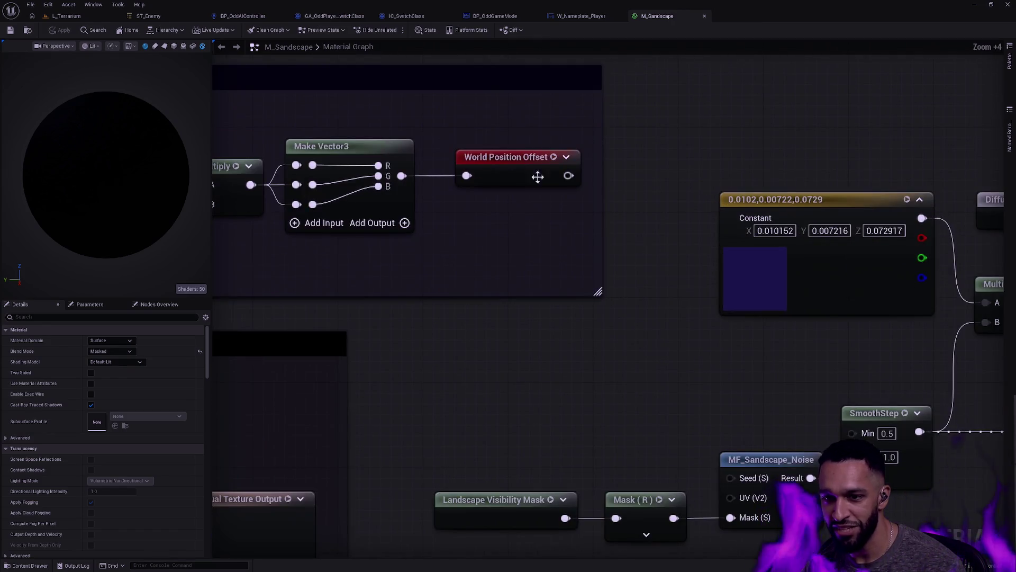
click(490, 159)
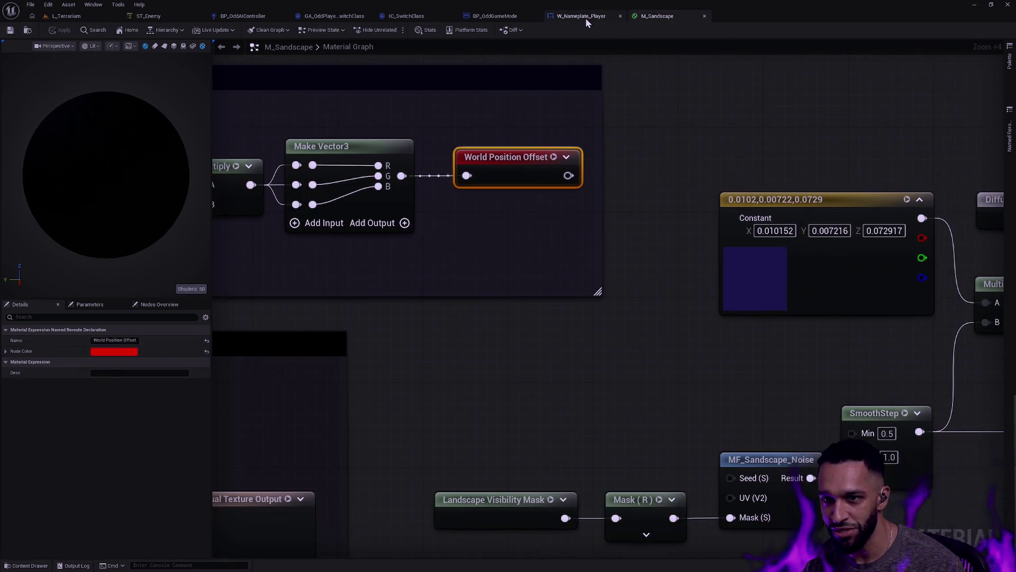
click(586, 18)
click(563, 236)
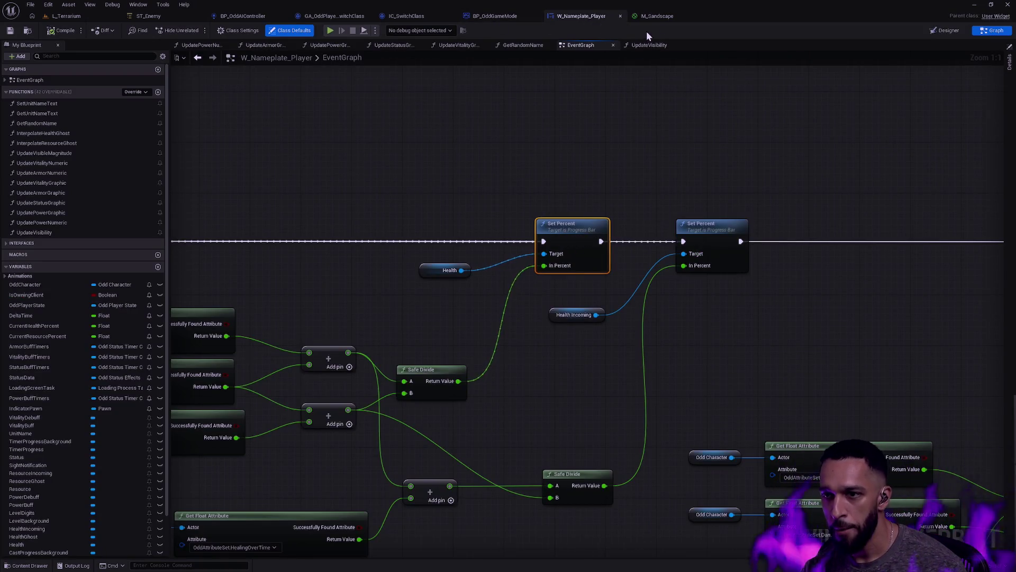
ctrl+click(601, 313)
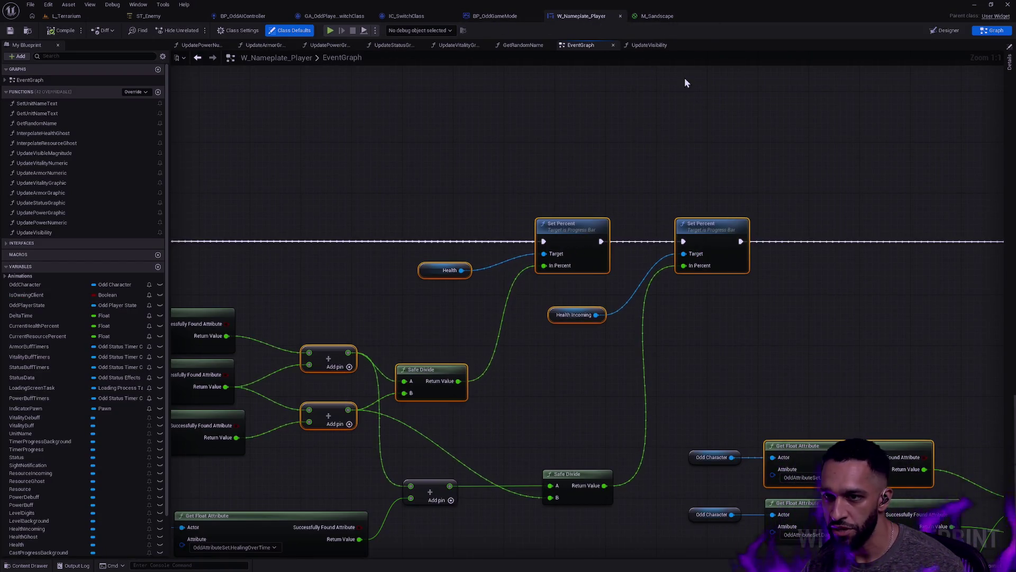
Review M_Sandscape's Constant node, Work In Progress, RVT and WPO groups, then return to L_Terrarium.
click(664, 16)
click(826, 201)
click(703, 342)
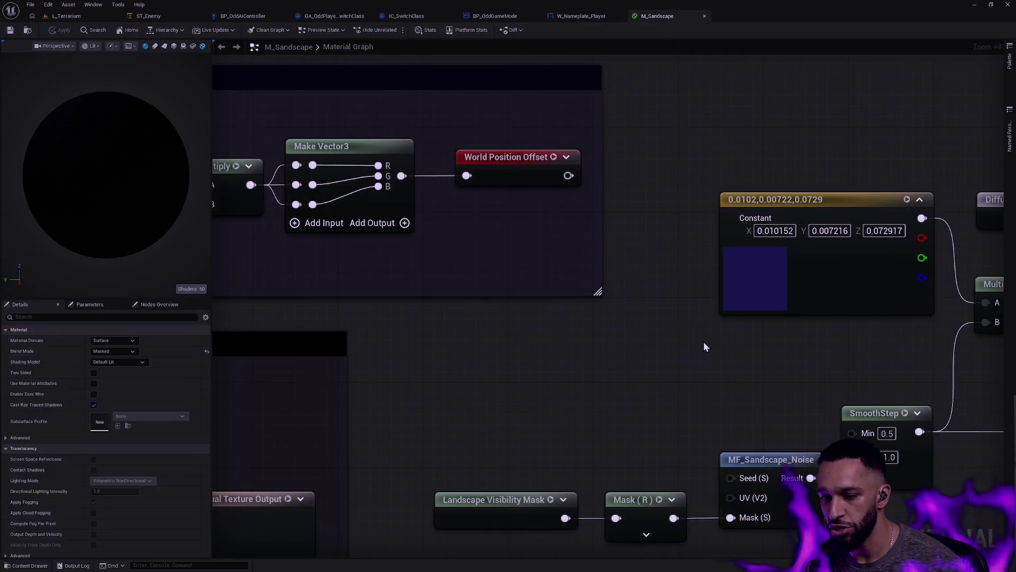
scroll(698, 328, down, 7)
drag(696, 446, 877, 389)
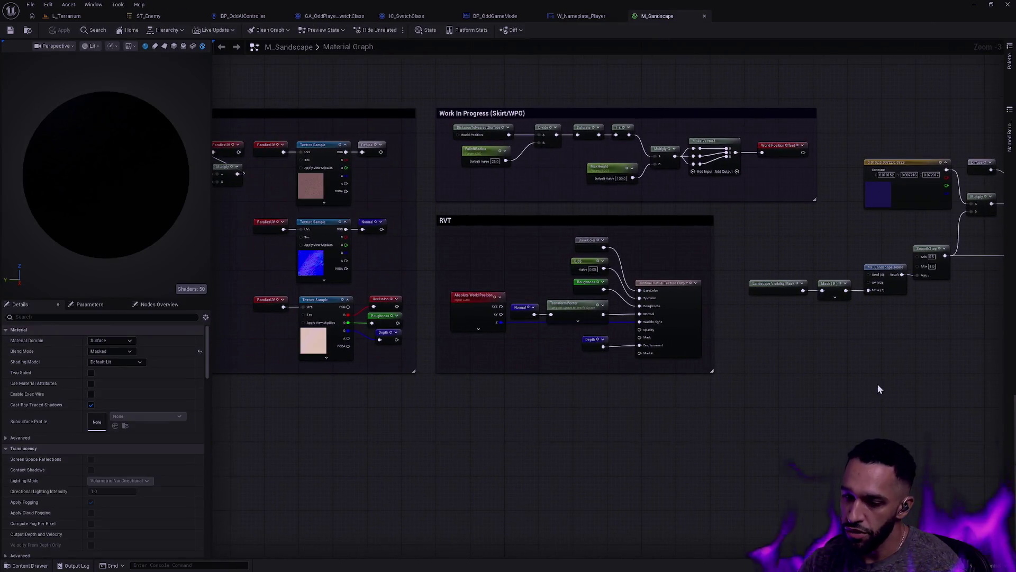
mouse_move(782, 347)
mouse_down()
mouse_move(954, 336)
mouse_move(481, 404)
mouse_up()
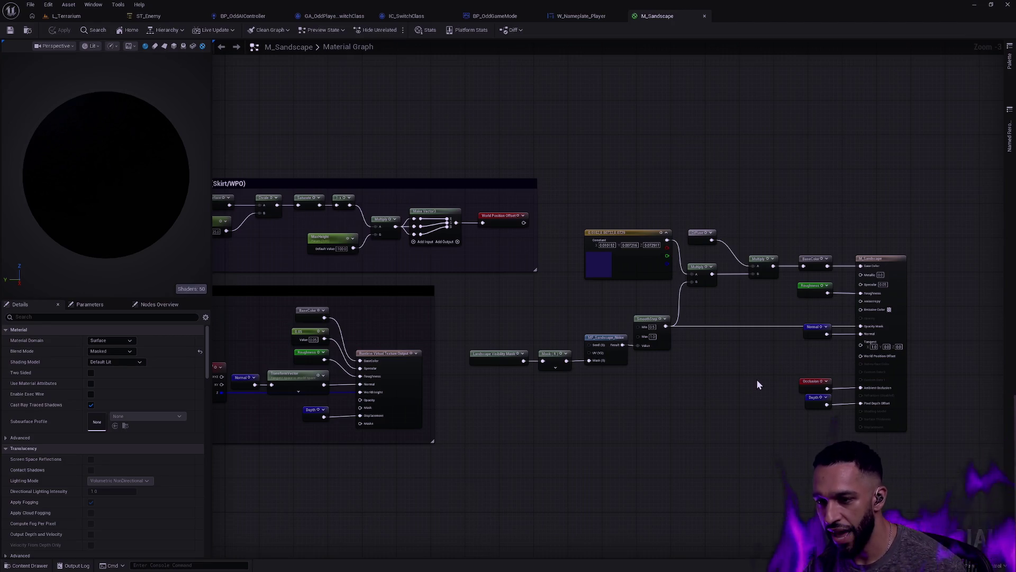
drag(719, 338, 422, 161)
click(573, 145)
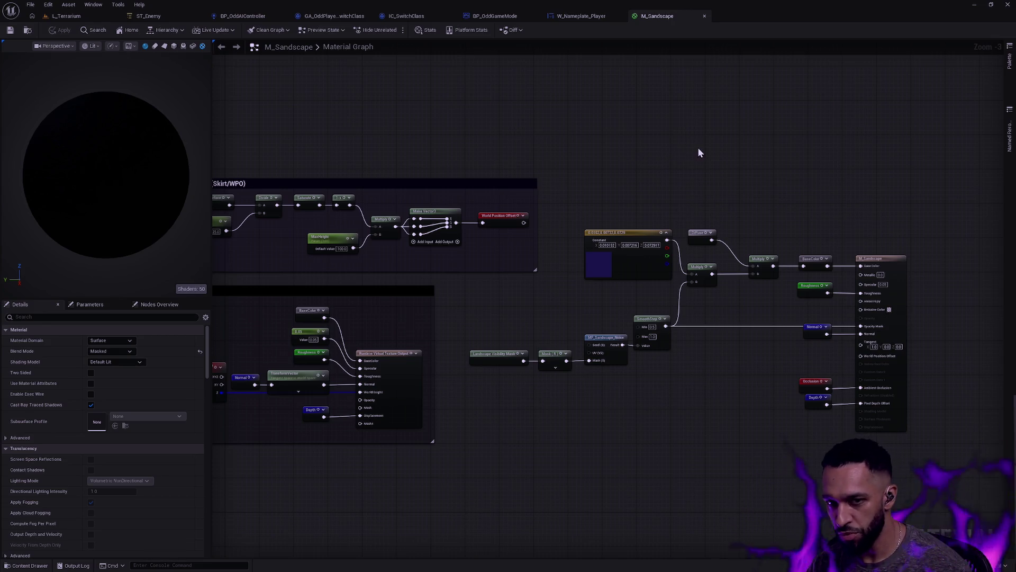
click(66, 16)
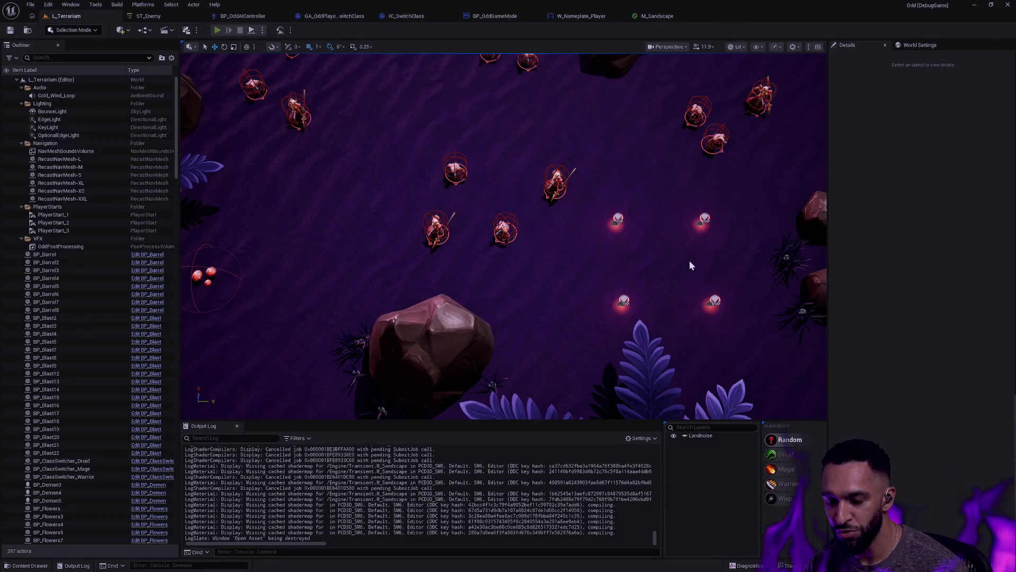
key(alt+p)
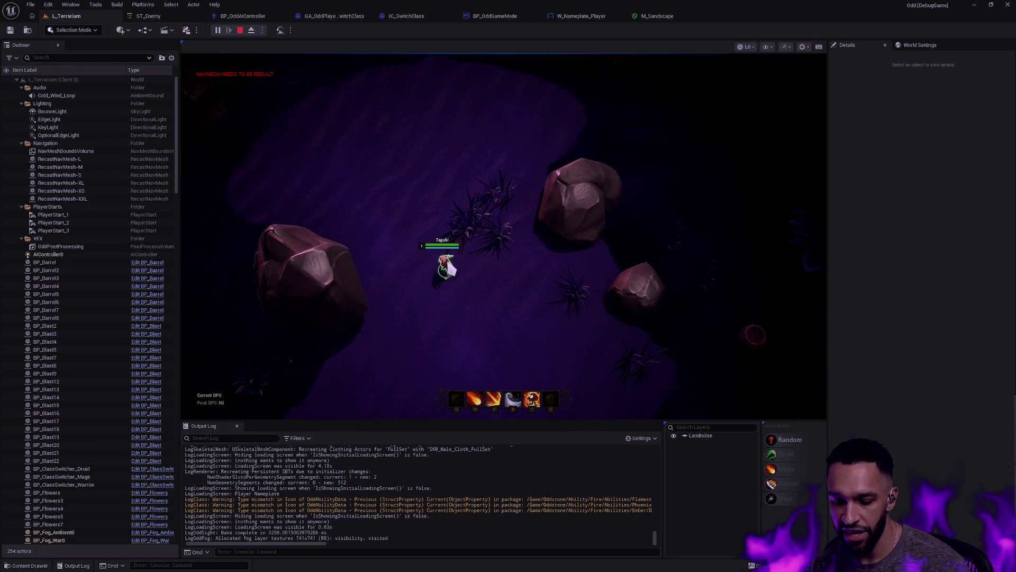
key(F11)
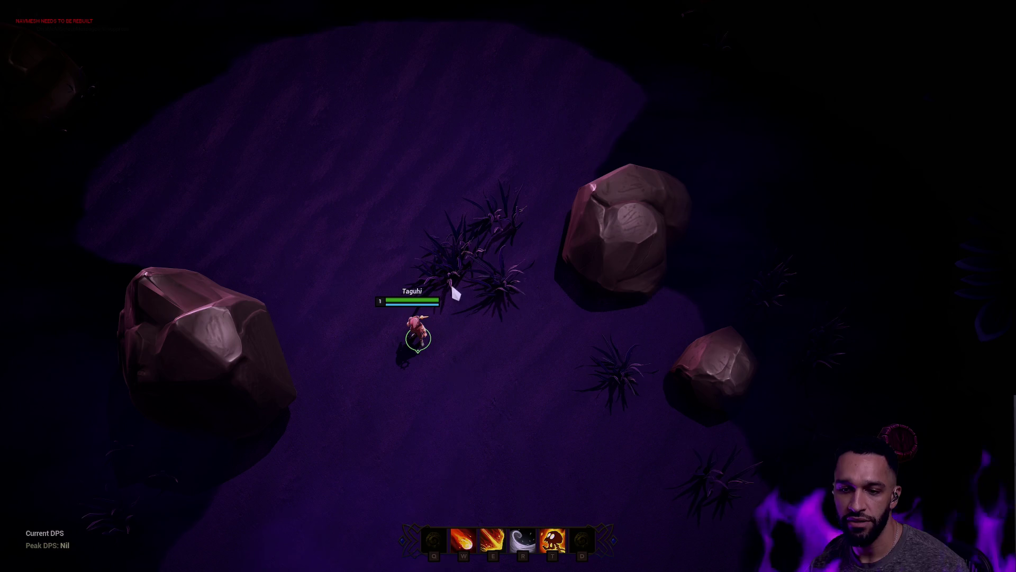
key(F11)
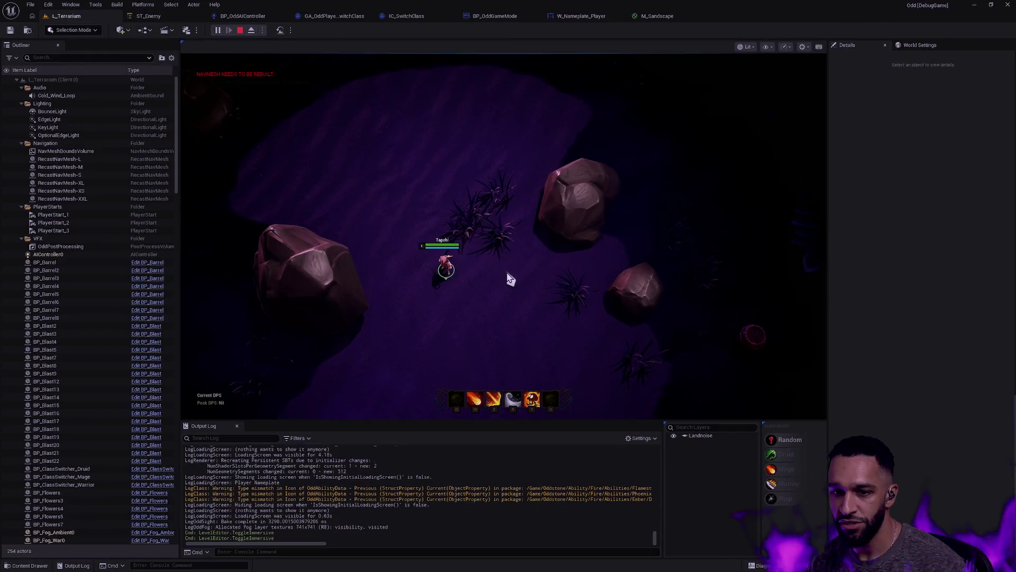
key(Escape)
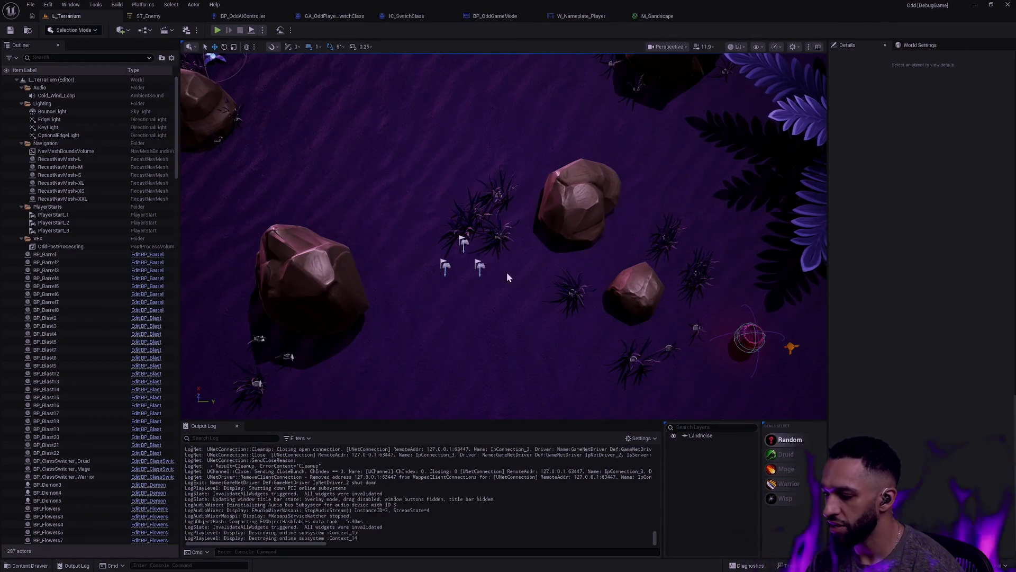
Reopen M_Sandscape and frame the middle colour and mask nodes feeding base colour and opacity.
click(646, 16)
drag(598, 181, 799, 420)
click(636, 195)
drag(638, 195, 769, 367)
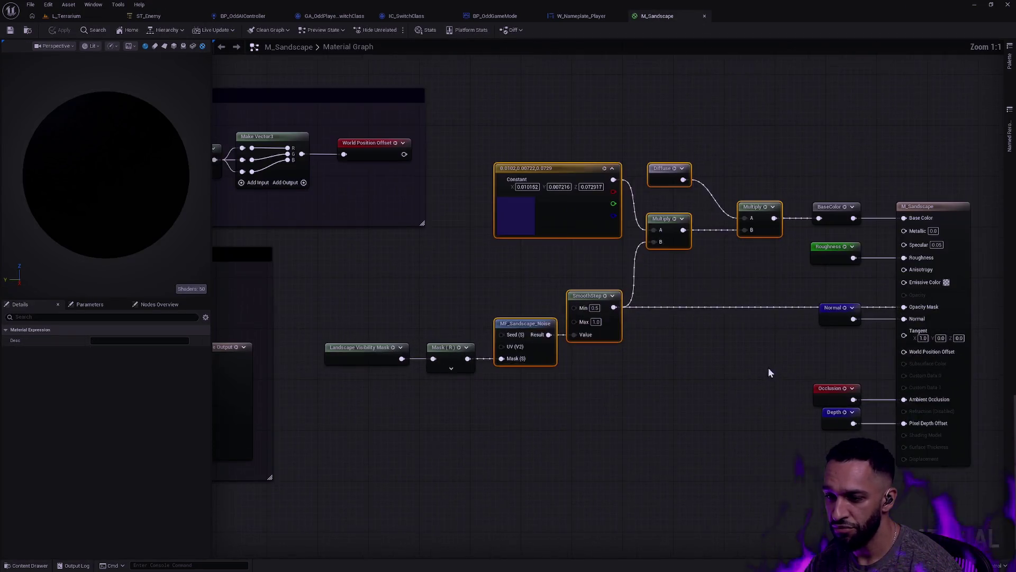
key(Home)
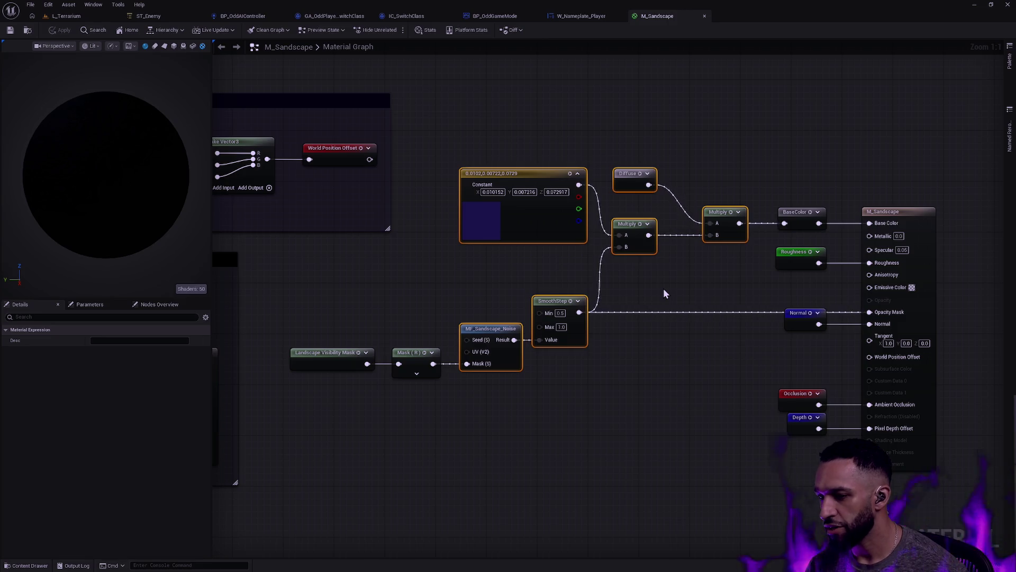
drag(700, 418, 304, 139)
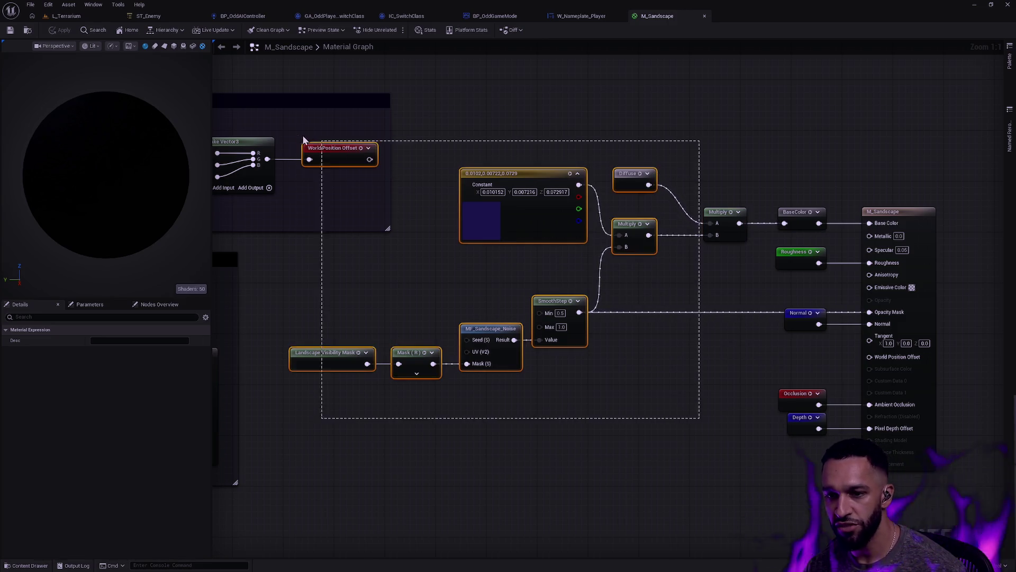
click(476, 86)
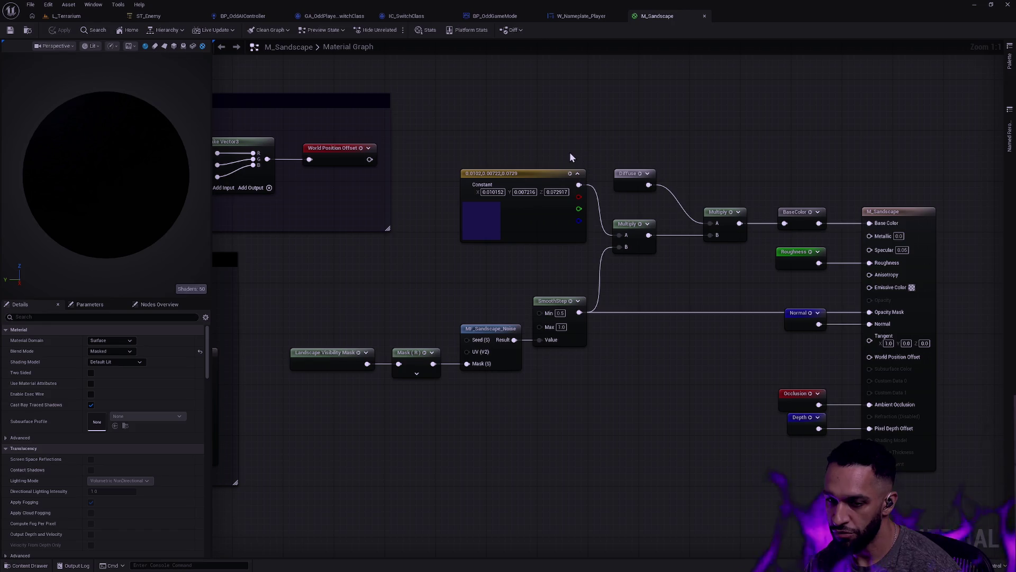
Select and deselect the nodes left of BaseColor, pan the graph, then switch to L_Terrarium.
drag(745, 400, 288, 105)
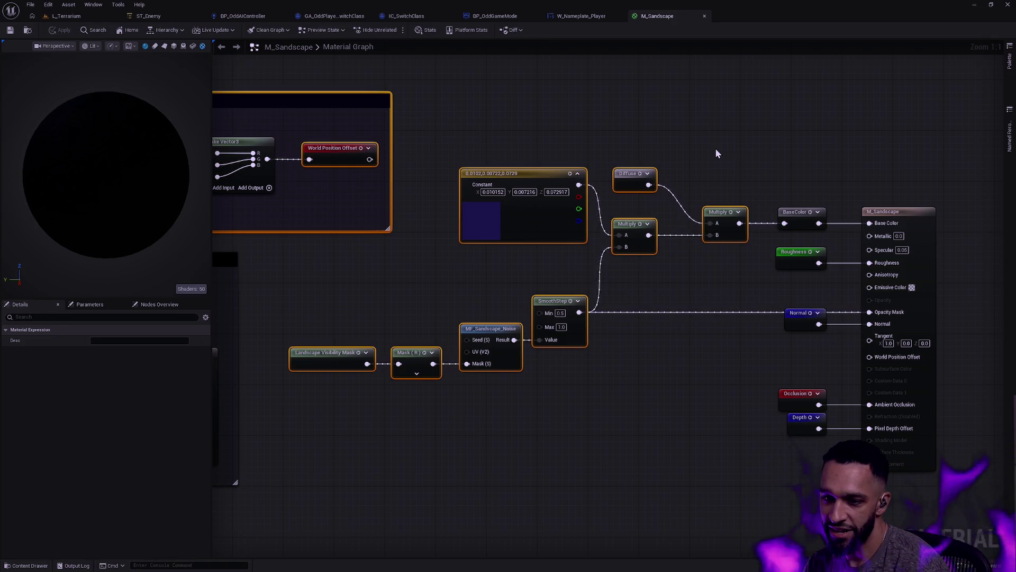
click(586, 116)
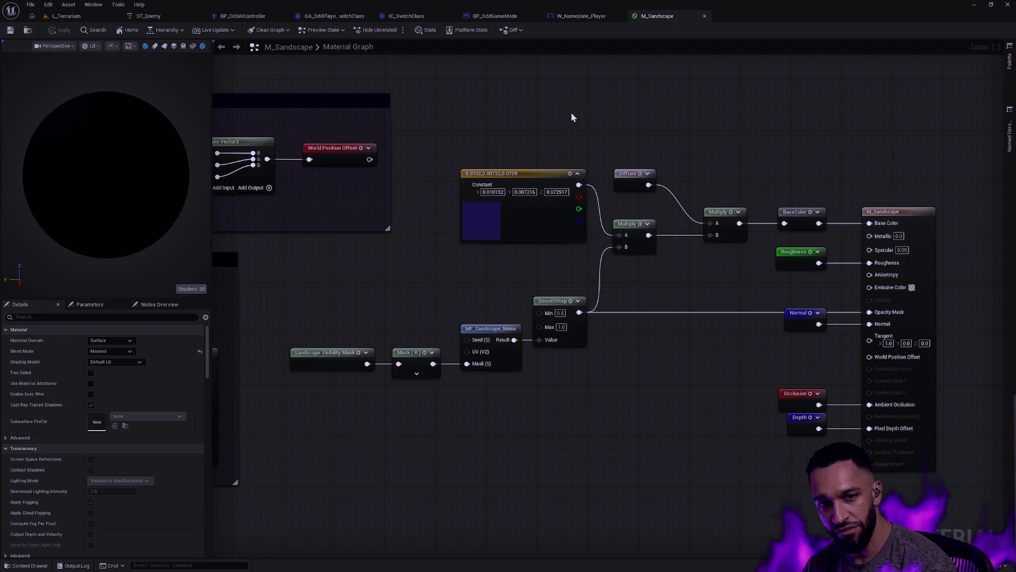
drag(570, 118, 741, 133)
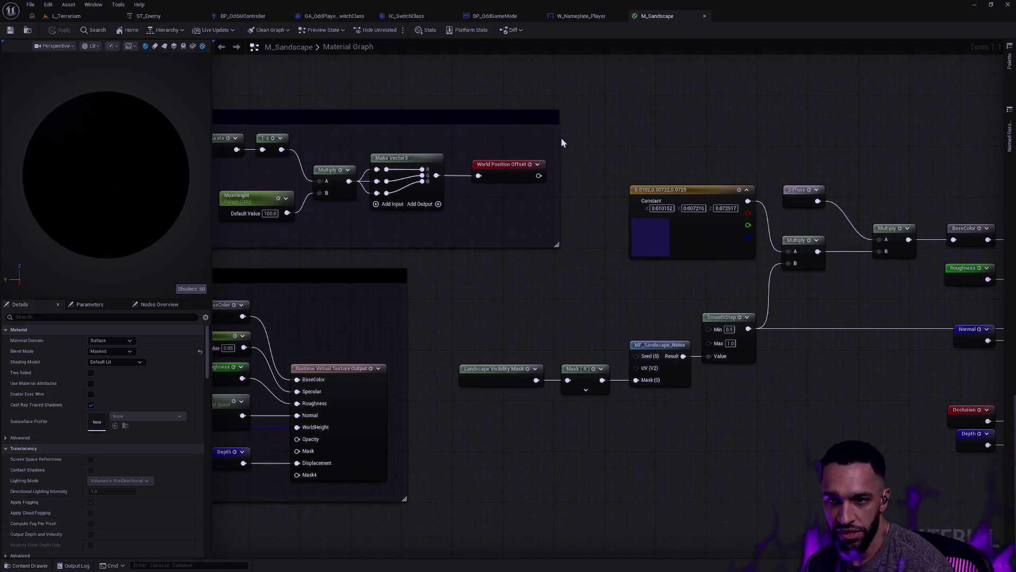
key(ctrl+Tab)
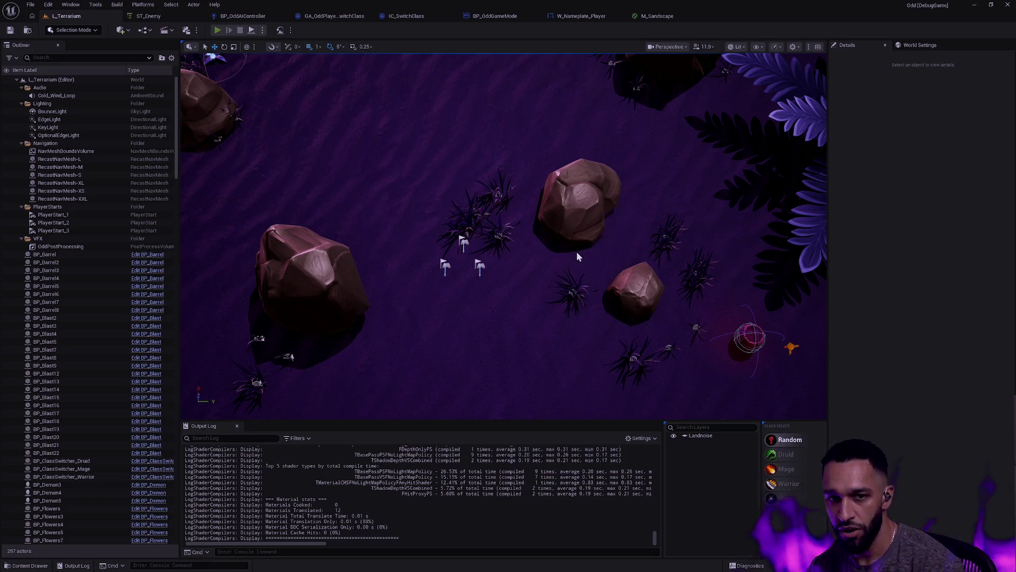
Start a play session and turn the champion into the Warrior class at the right shrine.
key(alt+p)
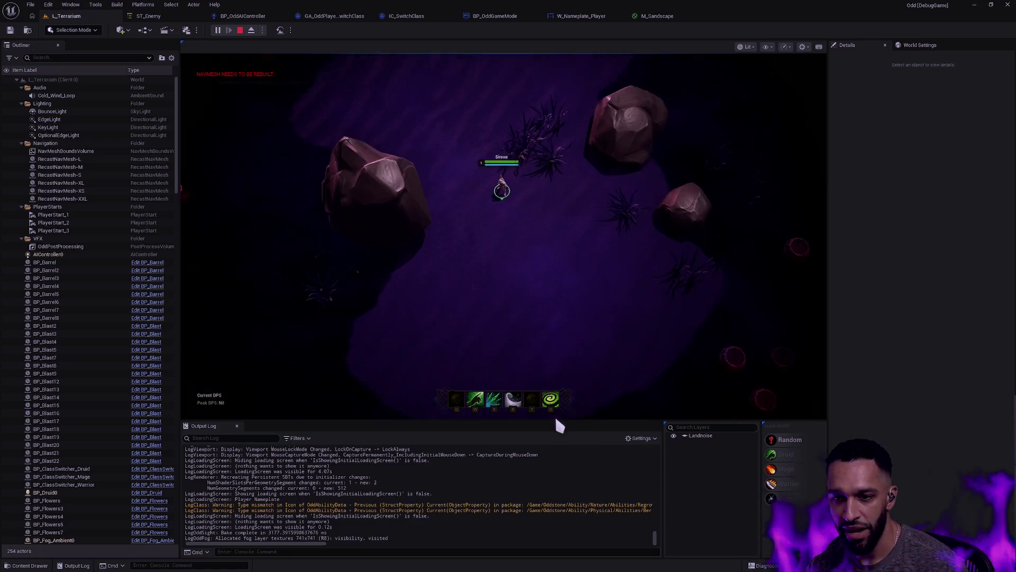
key(r)
right_click(587, 307)
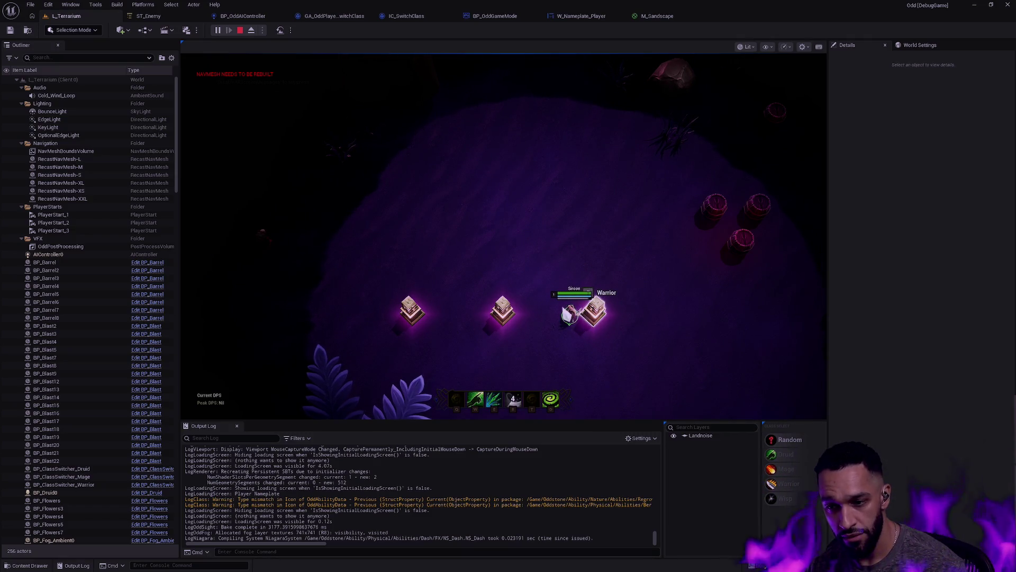
key(f)
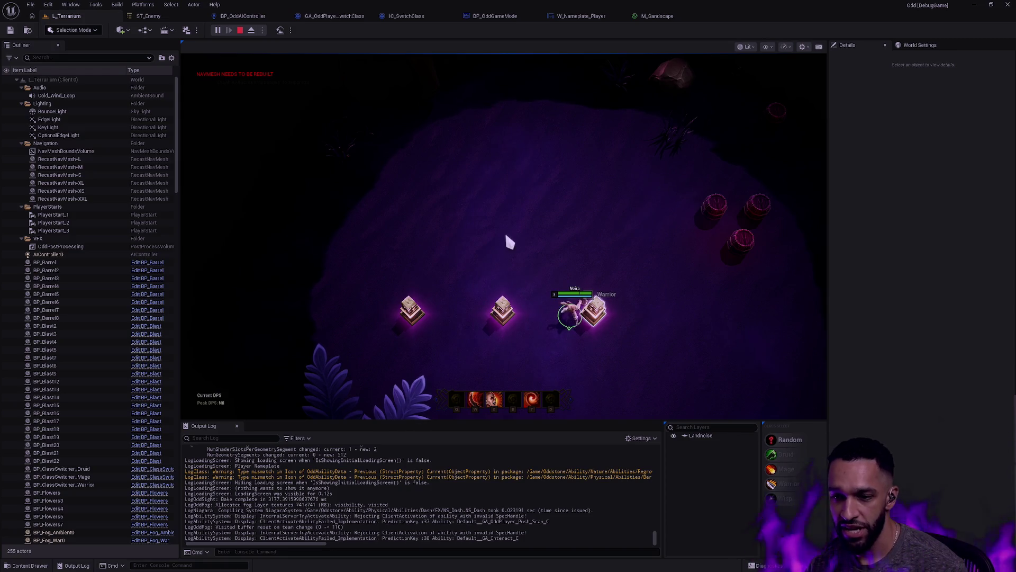
Walk the Warrior up toward the arena centre and make the game fill the screen.
right_click(511, 232)
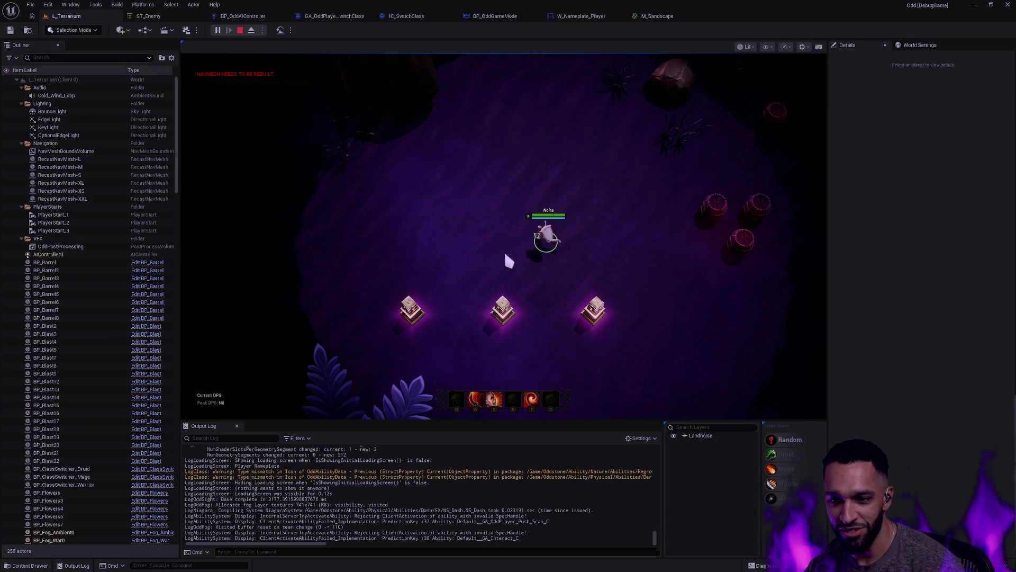
right_click(551, 188)
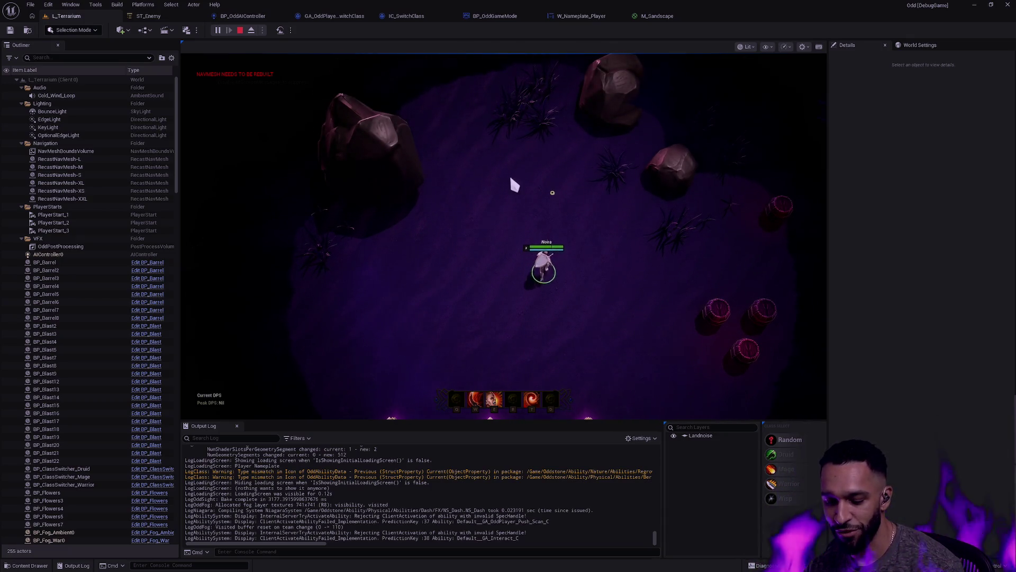
right_click(510, 180)
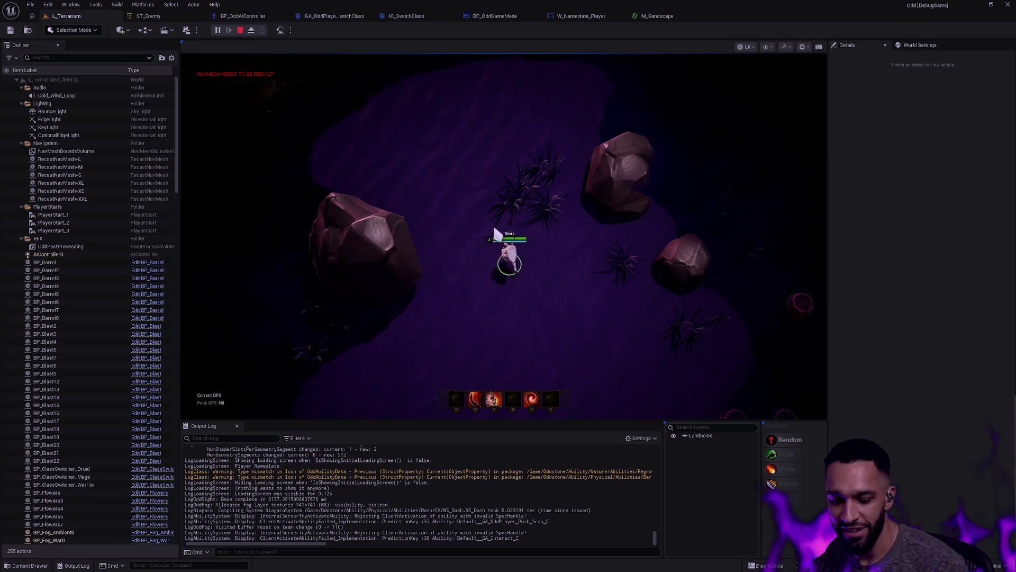
key(F11)
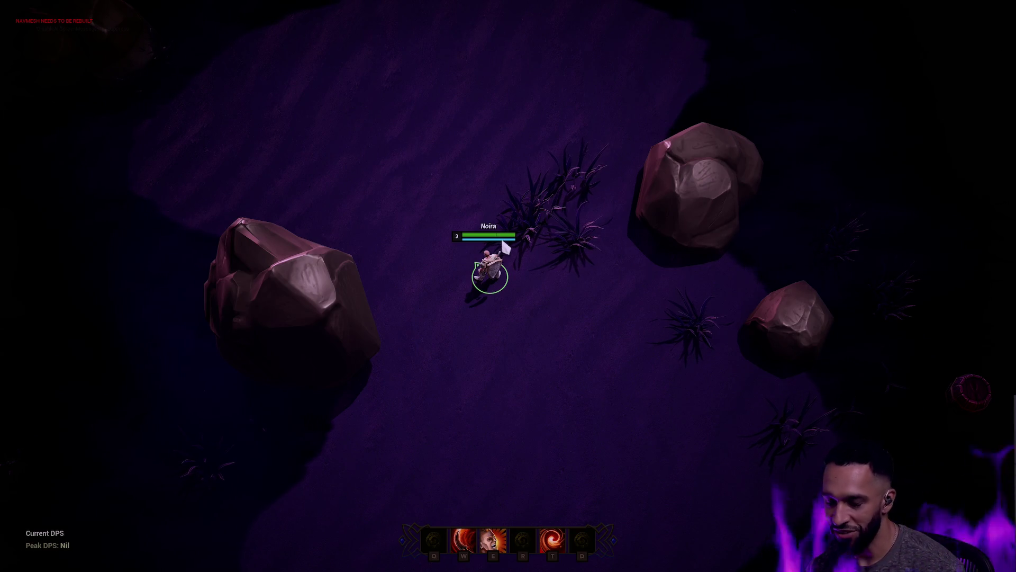
Walk Noira north toward the mushrooms, right toward the enemies and back left, then exit fullscreen.
mouse_move(533, 0)
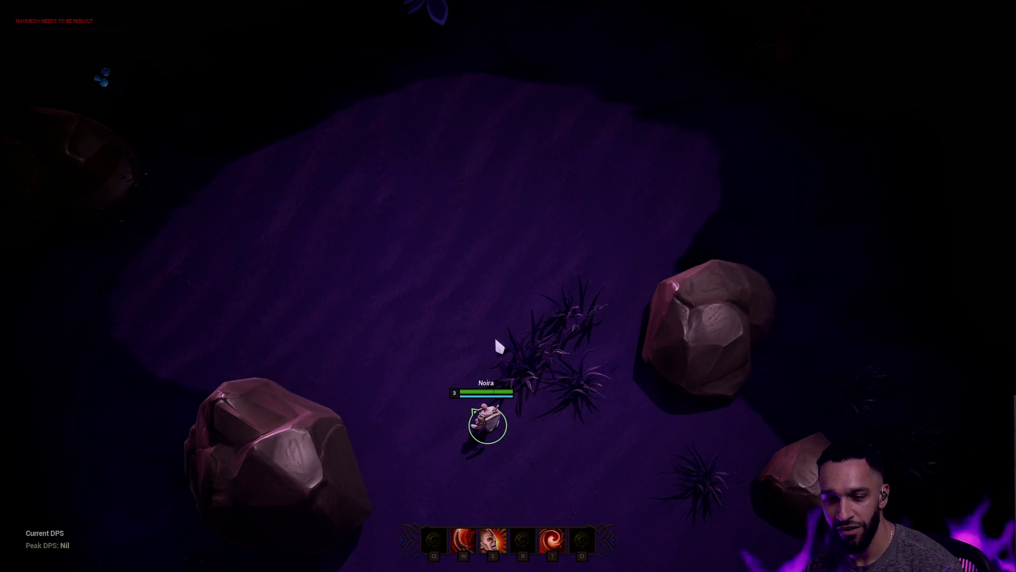
right_click(496, 321)
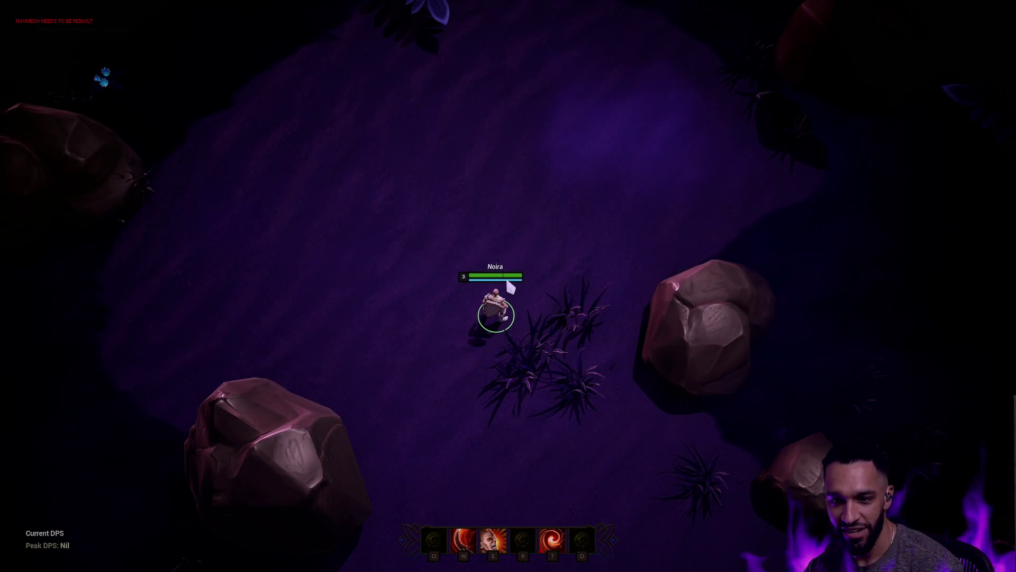
right_click(455, 198)
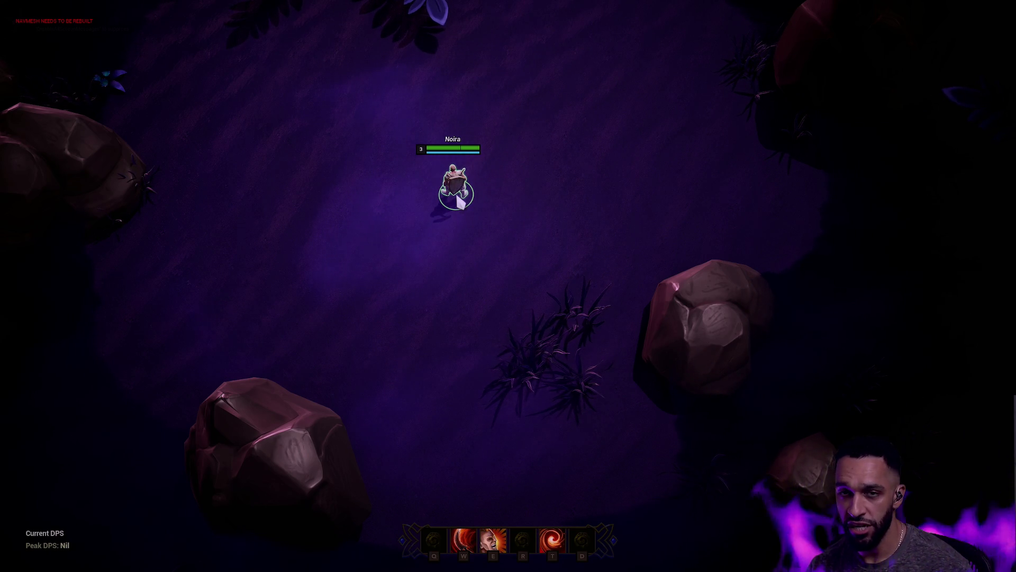
right_click(479, 79)
key(space)
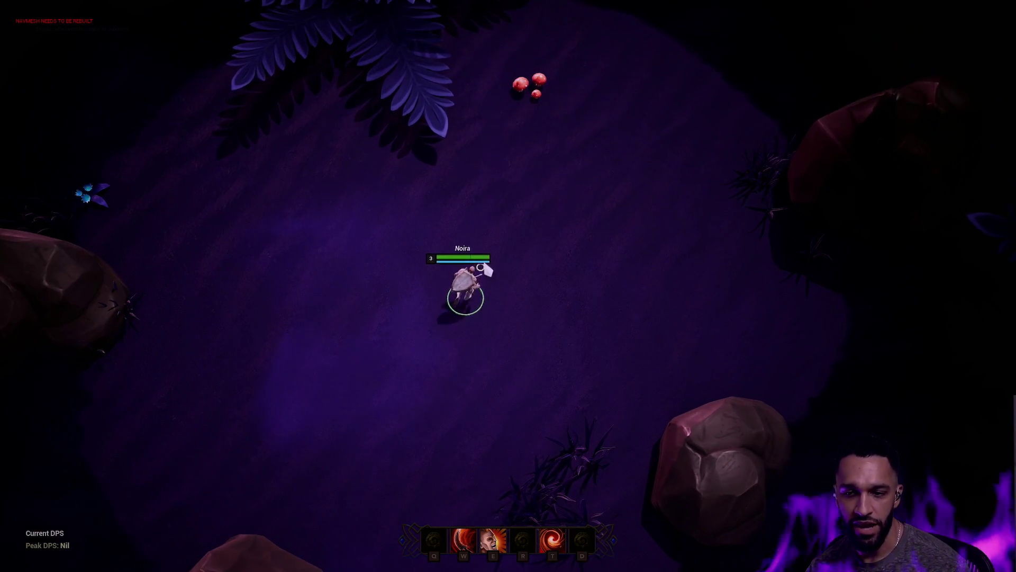
right_click(499, 227)
right_click(662, 274)
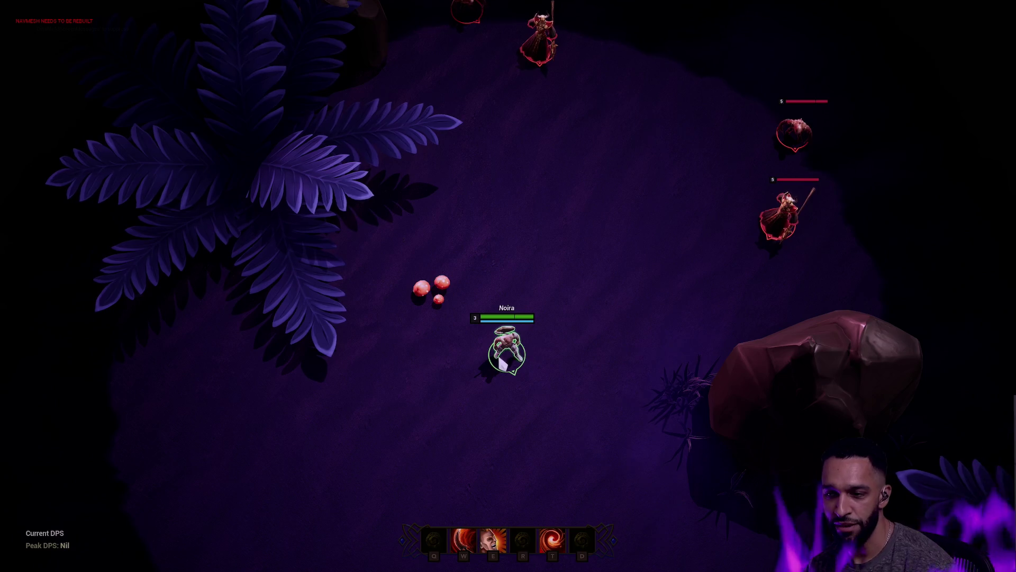
right_click(446, 352)
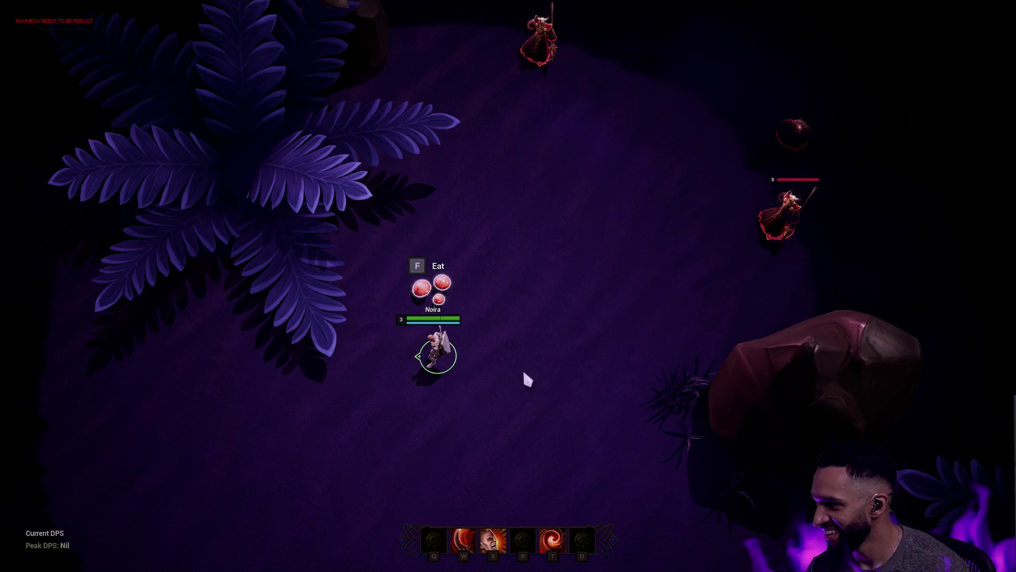
key(F11)
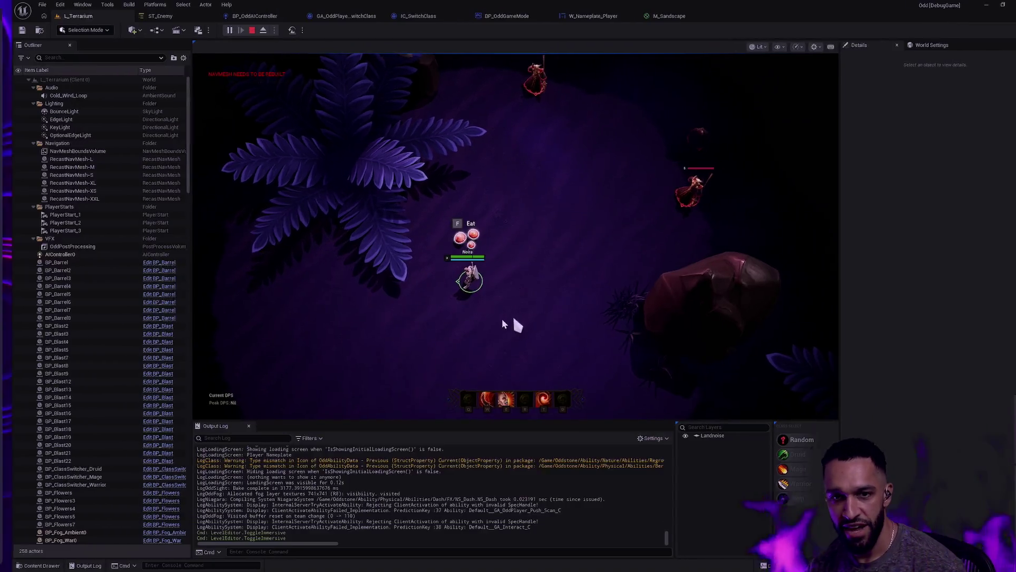
Switch between Rider, the terminal and the running game, walking the character down-right.
key(alt+Tab)
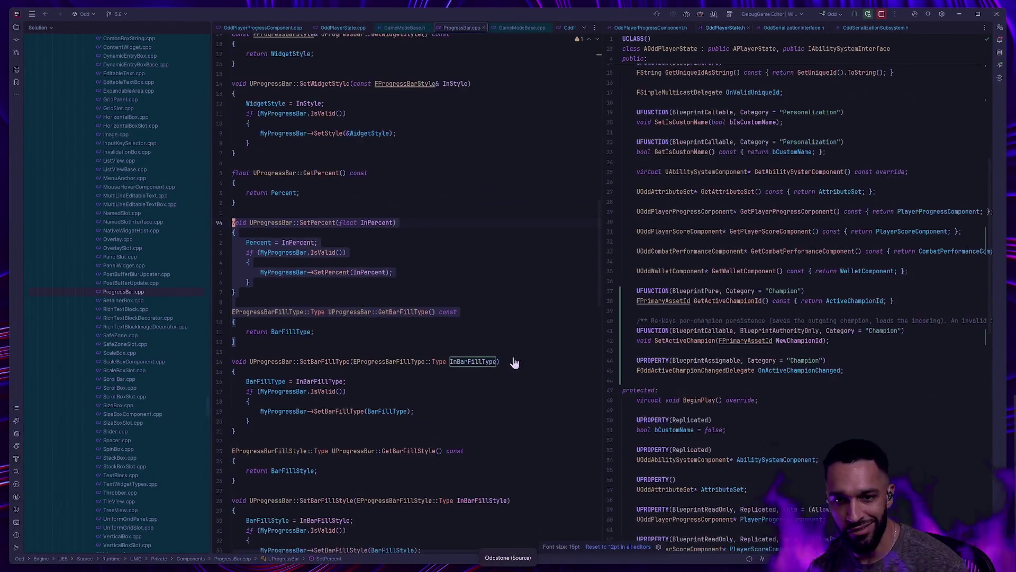
key(alt+Tab)
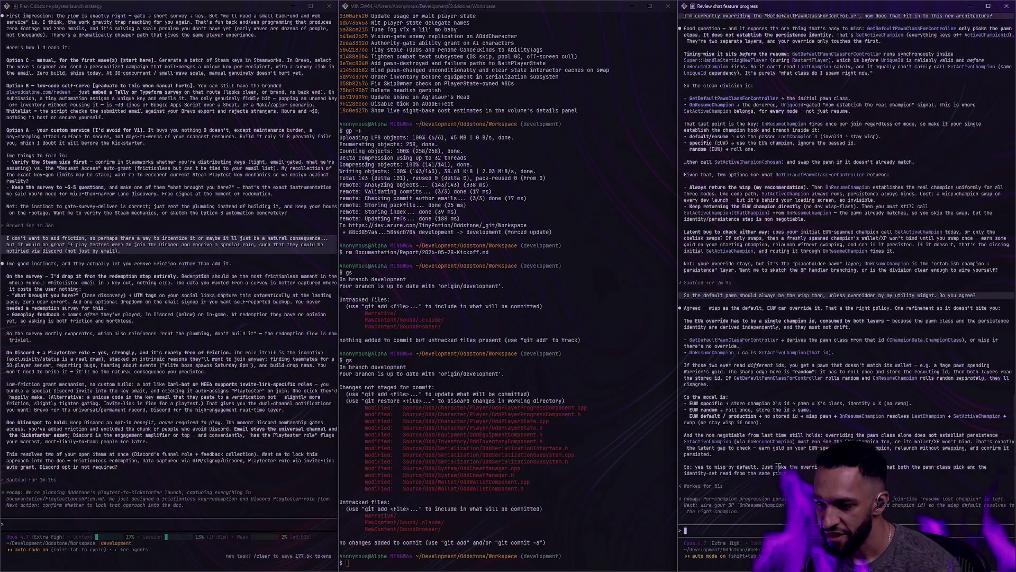
key(ctrl+super+Right)
key(alt+Tab)
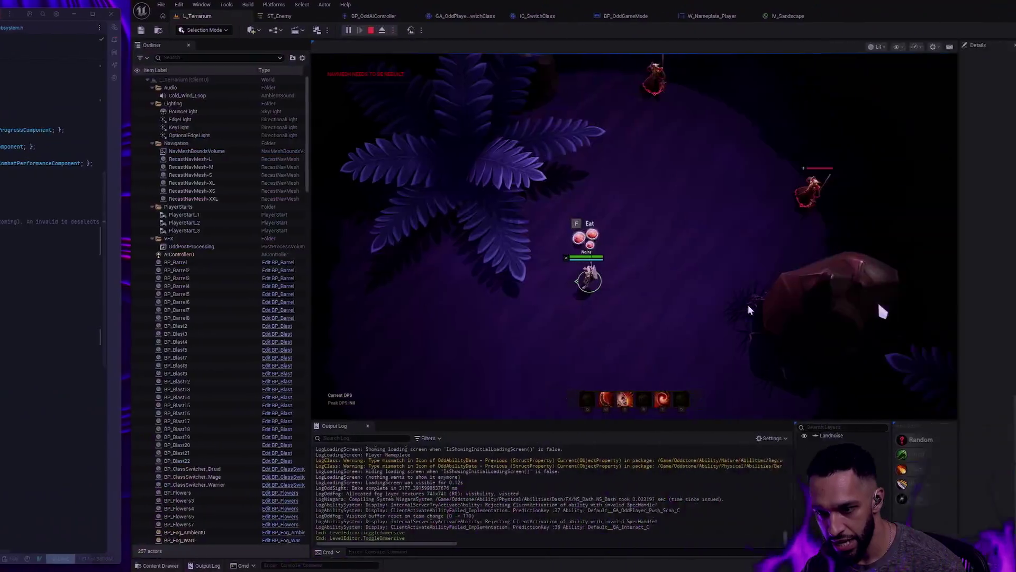
right_click(476, 405)
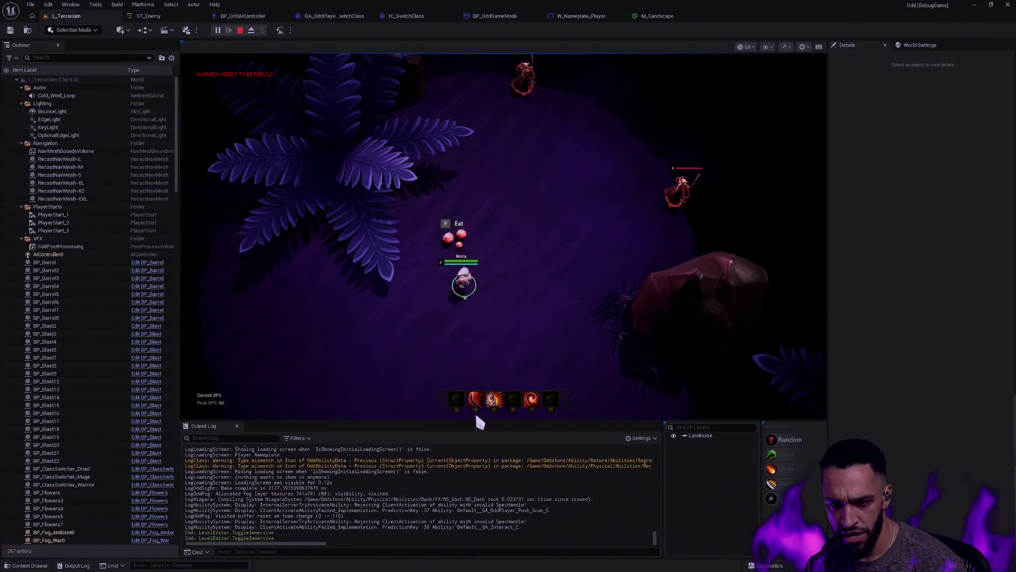
key(alt+Tab)
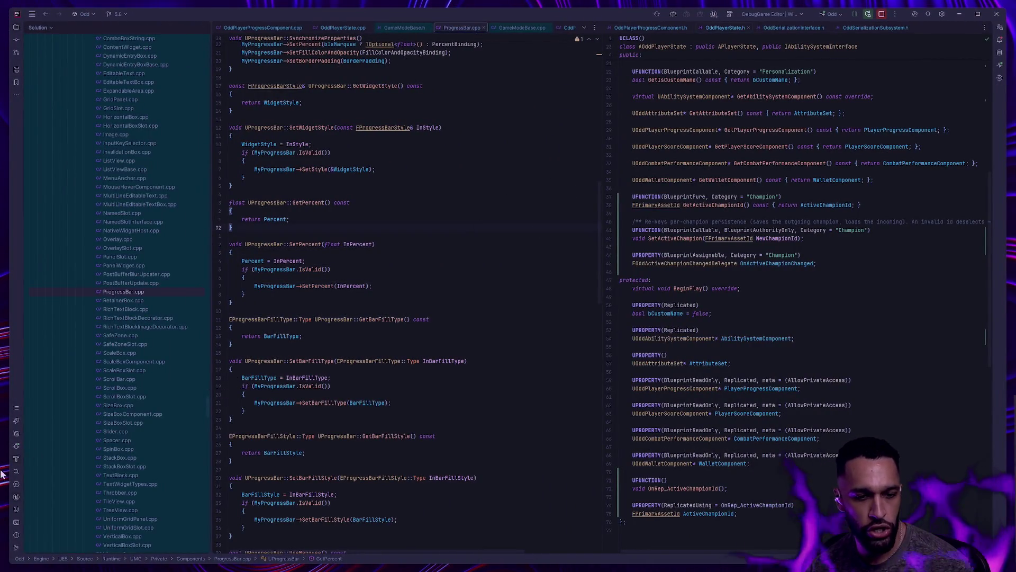
Go back to the SetPercent code in ProgressBar.cpp, then return to Unreal's BP_OddGameMode blueprint.
right_click(22, 477)
key(Escape)
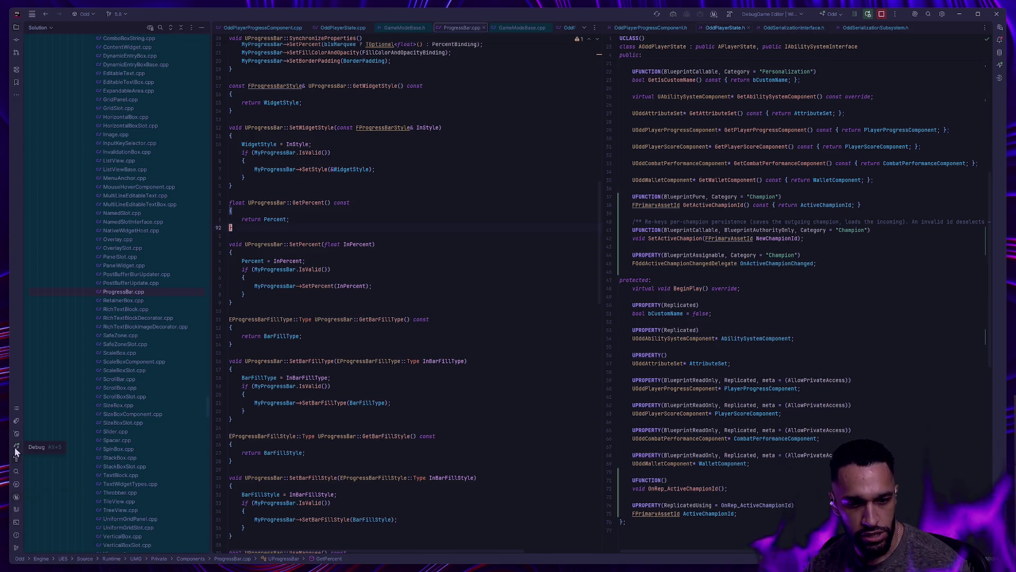
click(502, 305)
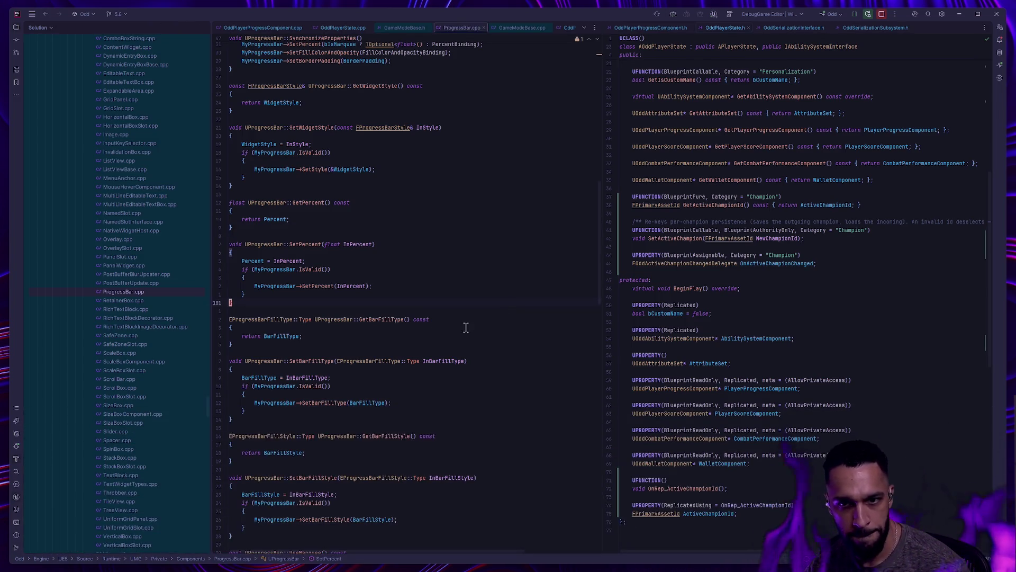
scroll(537, 307, up, 5)
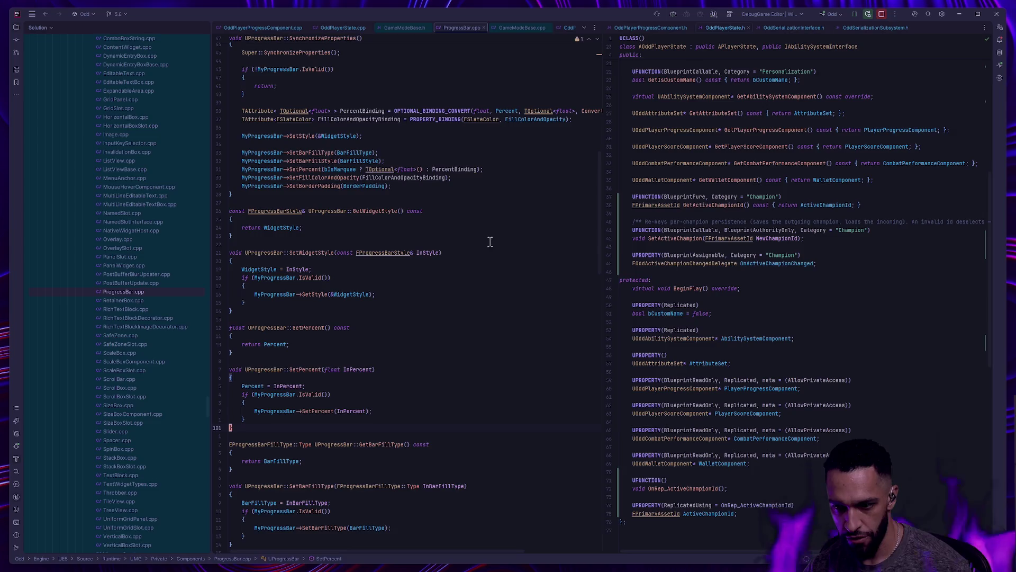
key(alt+Tab)
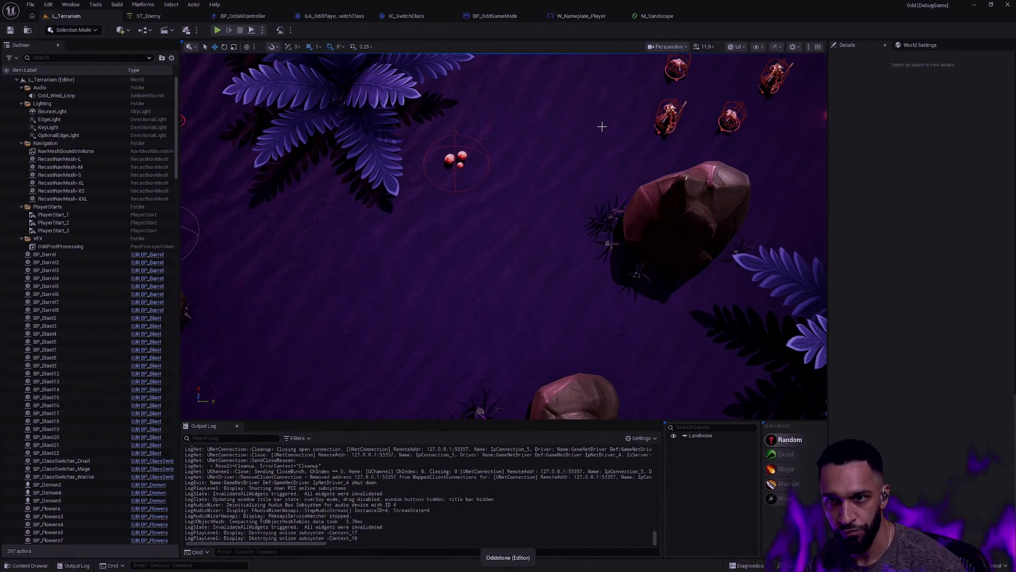
click(508, 16)
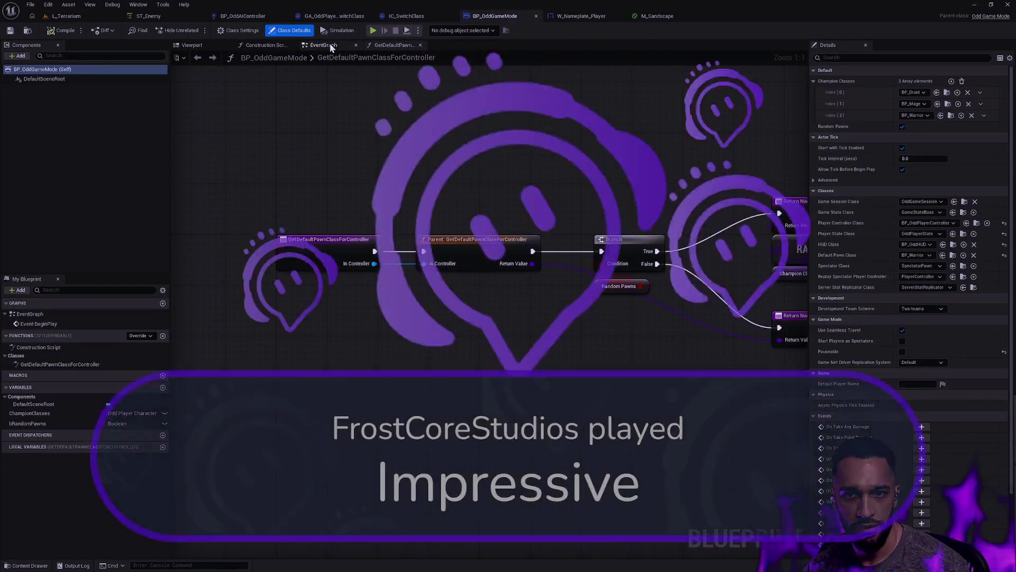
Search 'resume' in BP_OddGameMode's EventGraph to place Event OnResumeChampion and nudge it into position.
click(323, 45)
drag(798, 250, 617, 336)
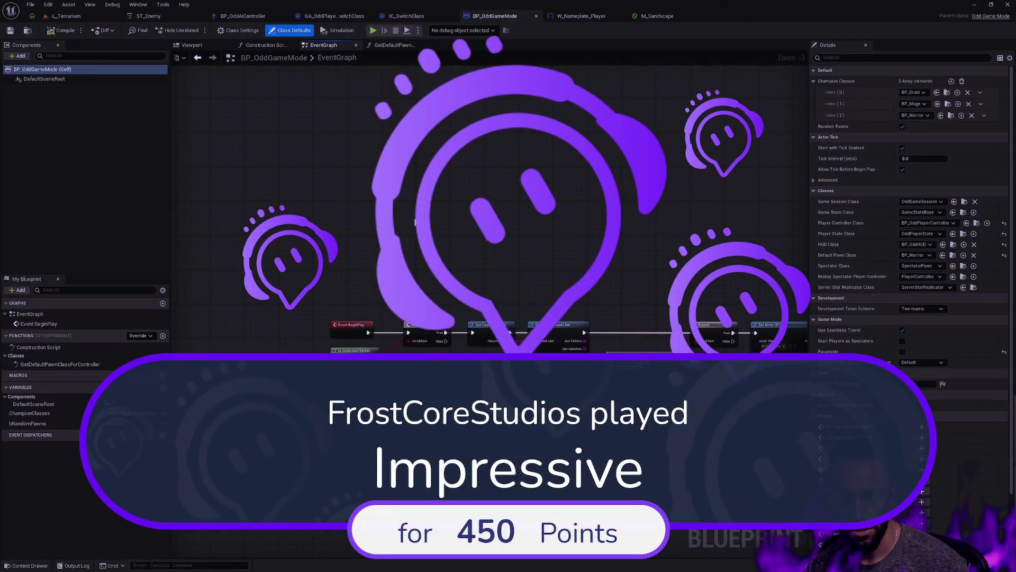
right_click(394, 222)
text(resume)
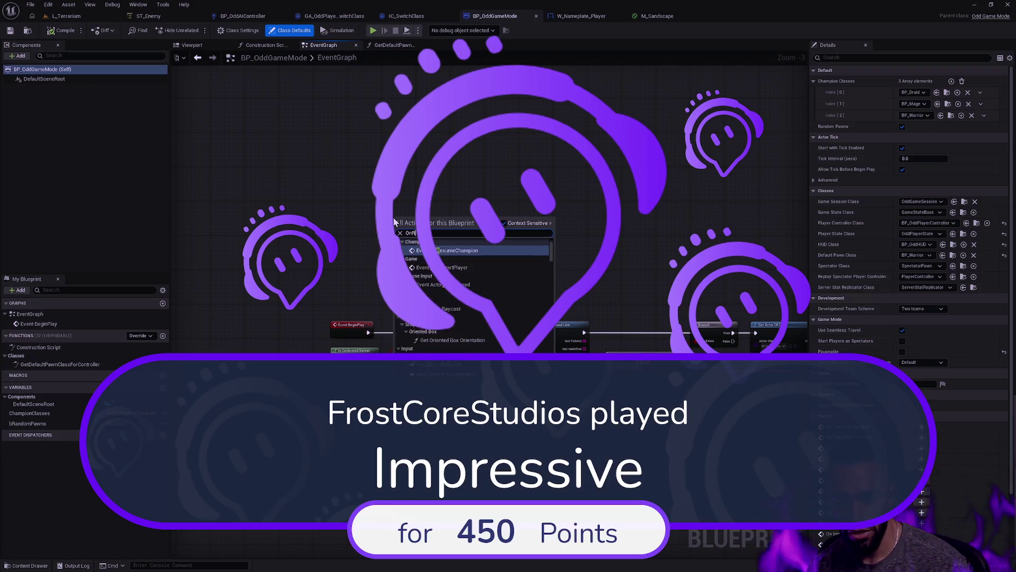
key(Return)
scroll(503, 268, up, 3)
drag(439, 221, 449, 215)
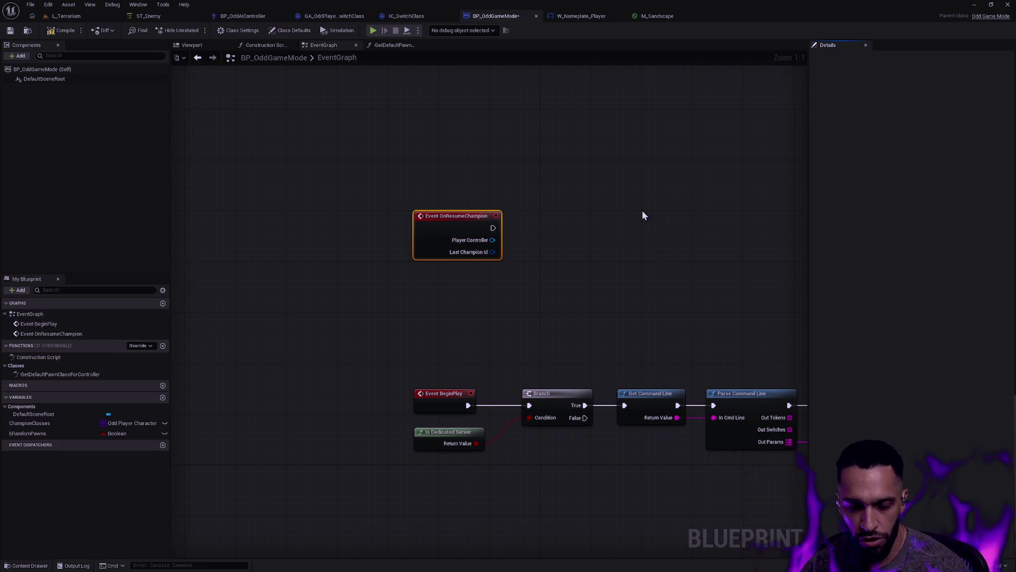
key(alt+Tab)
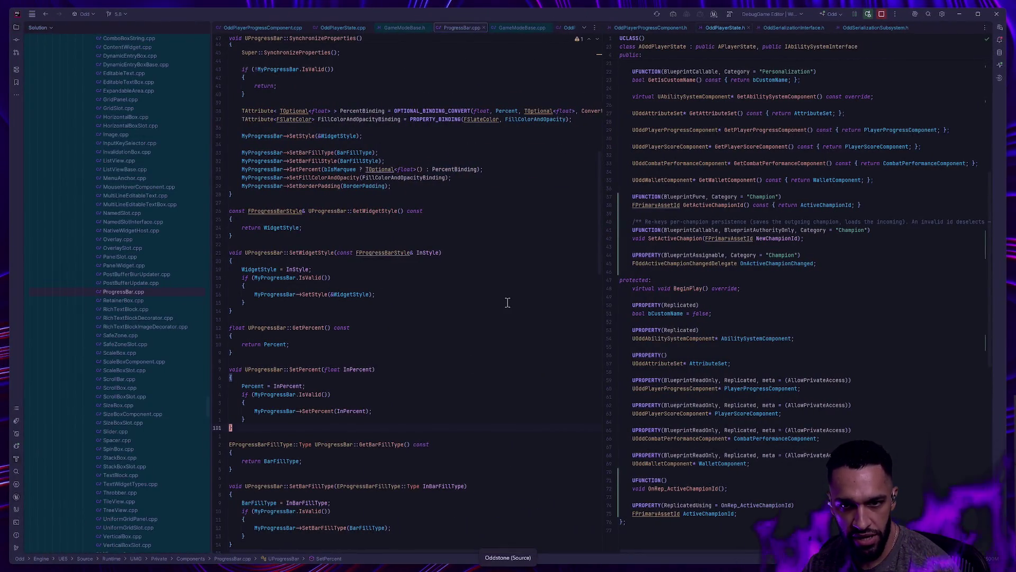
key(alt+Tab)
key(alt+Tab)
key(alt+Tab)
key(alt+Tab)
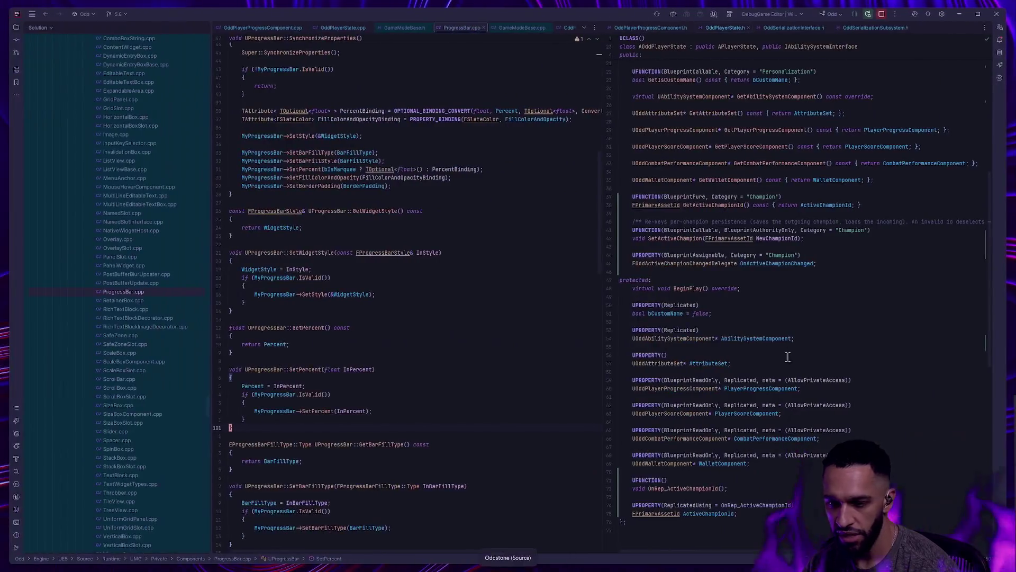
Highlight the assistant's default-pawn reply in the terminal, then return to the Unreal blueprint editor.
key(ctrl+super+Right)
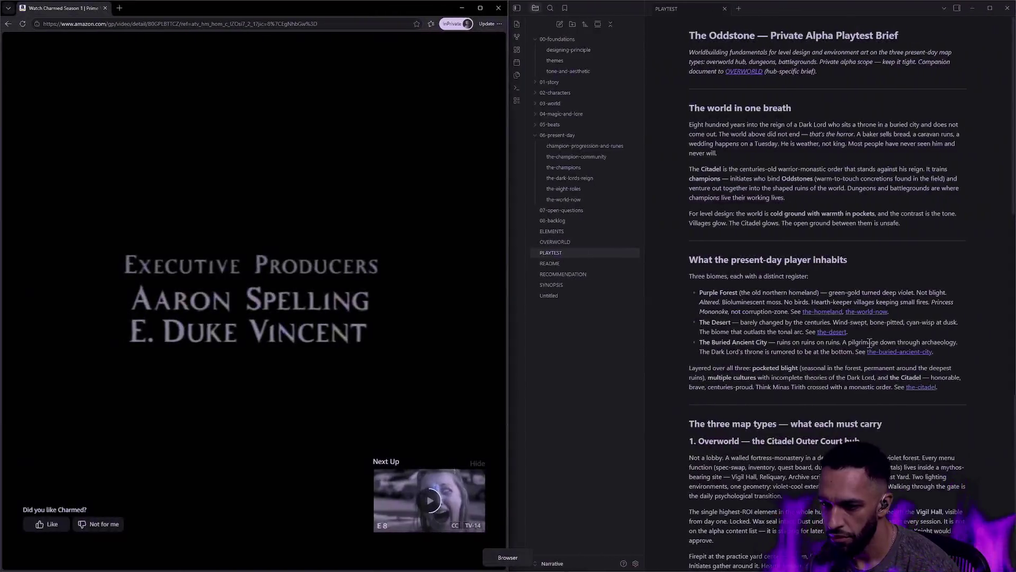
key(ctrl+super+Left)
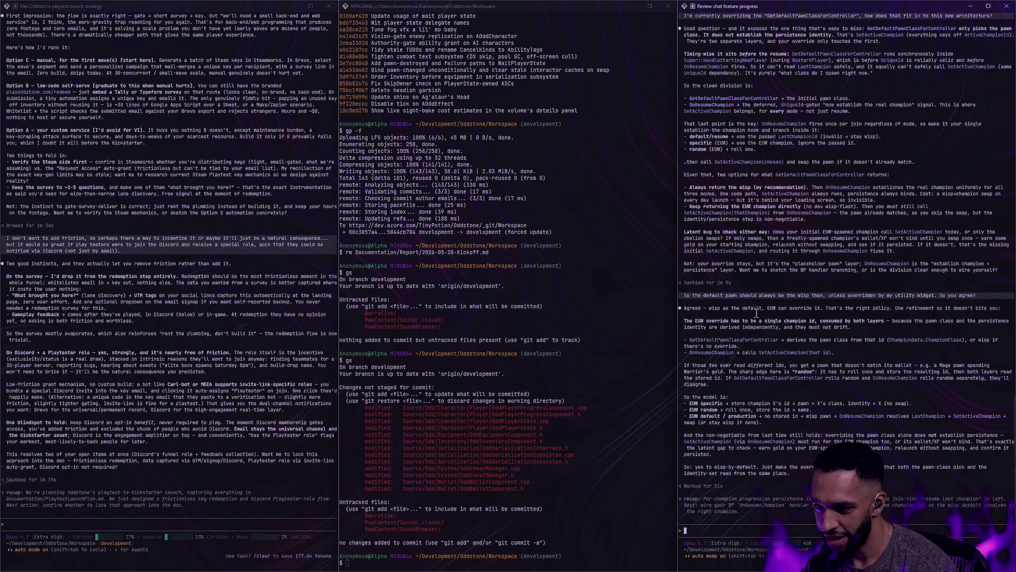
drag(695, 311, 802, 379)
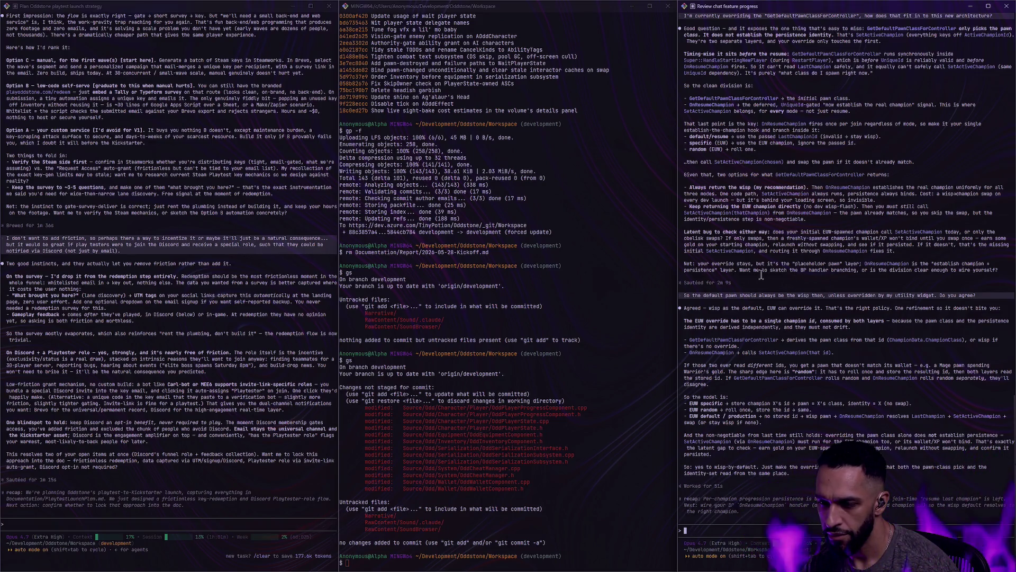
key(ctrl+super+Right)
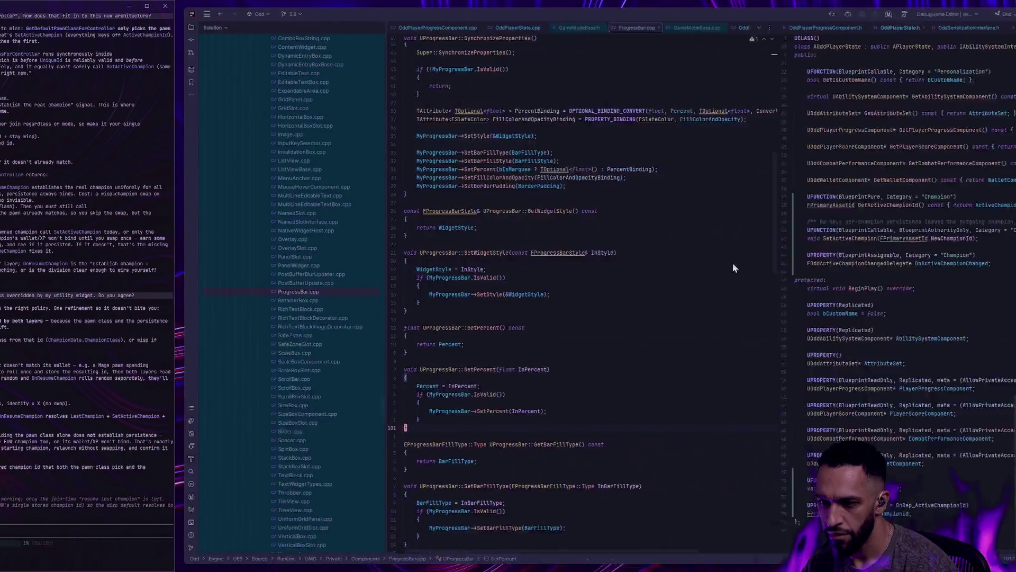
key(ctrl+super+Right)
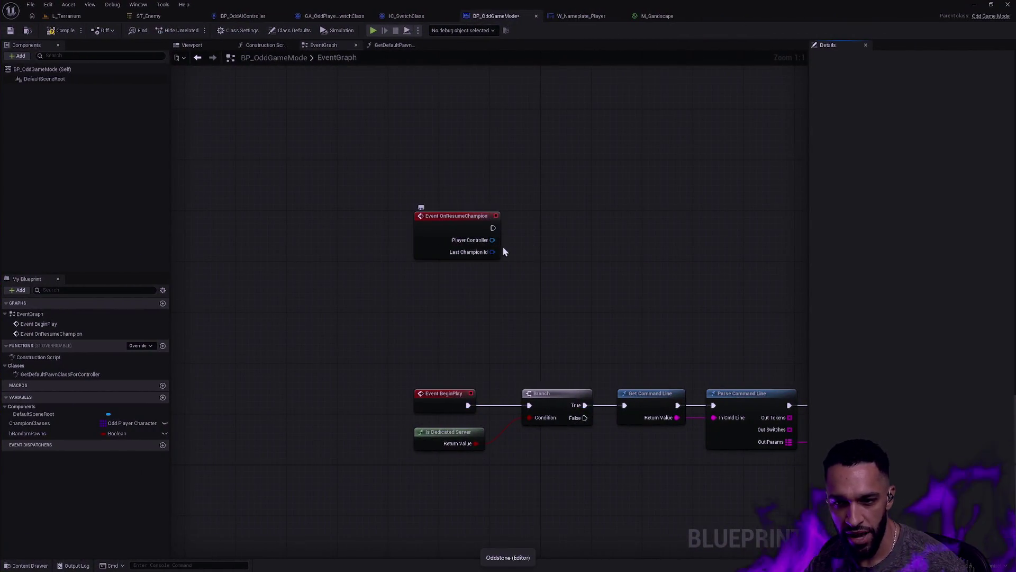
Place a Print String node in the event graph.
right_click(533, 238)
text(print s)
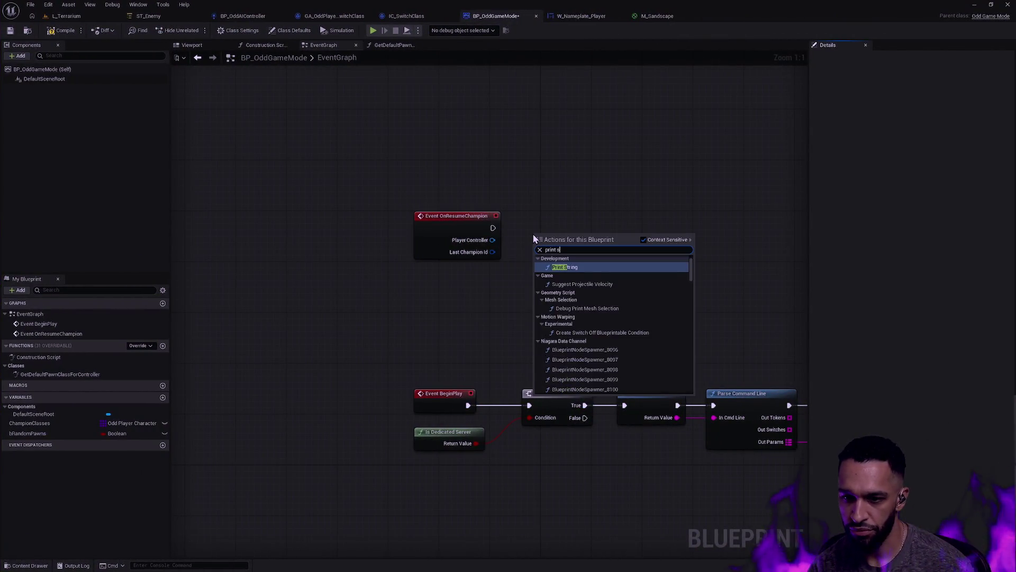
key(Return)
mouse_move(560, 236)
mouse_down()
mouse_move(567, 221)
mouse_move(584, 218)
mouse_up()
Review the Parent, Branch and Random Pawns nodes in GetDefaultPawnClassForController, then return.
click(389, 46)
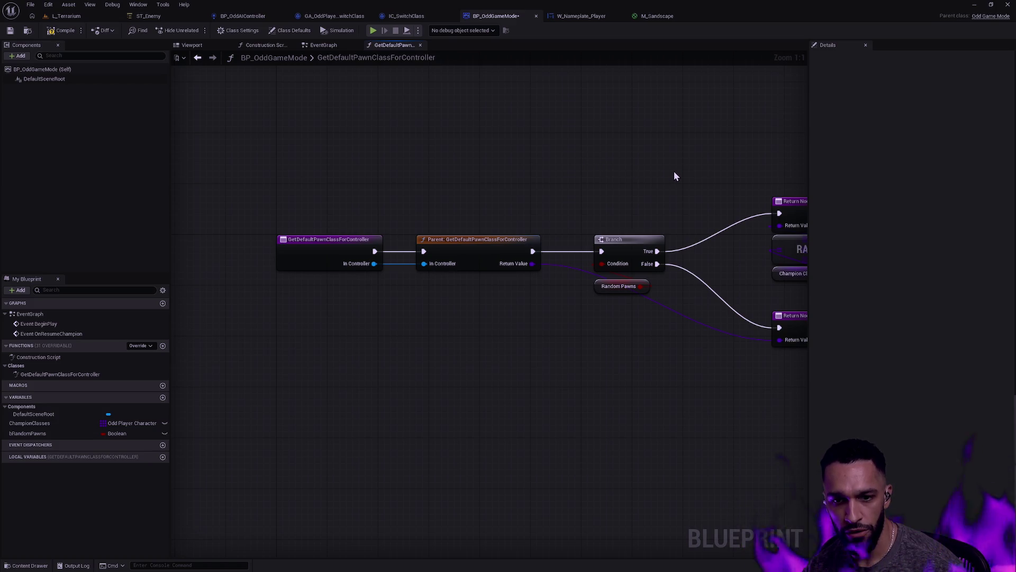
mouse_move(674, 172)
mouse_down()
mouse_move(596, 208)
mouse_move(569, 209)
mouse_up()
mouse_move(392, 187)
mouse_down()
mouse_move(623, 342)
mouse_move(731, 431)
mouse_up()
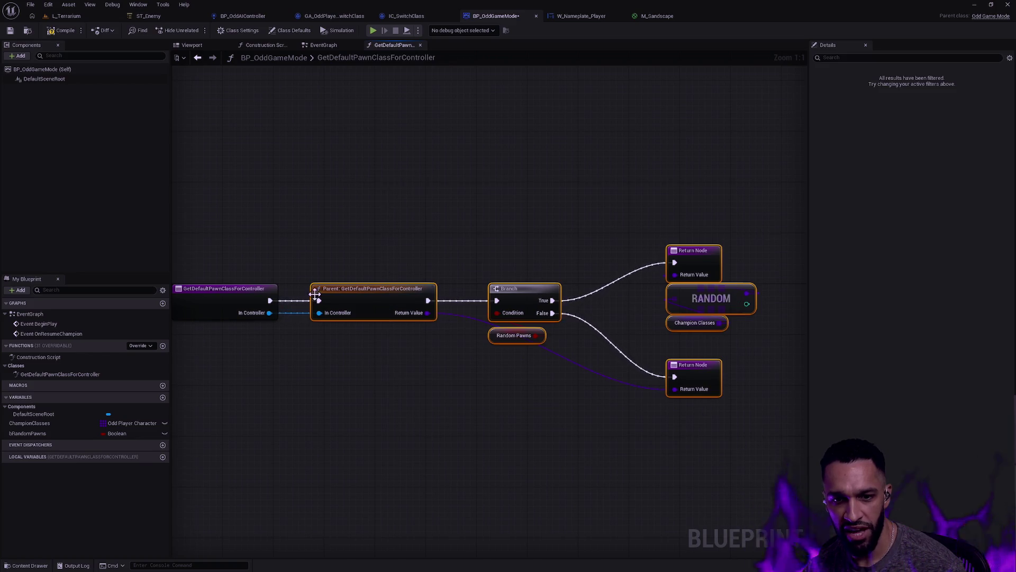
click(326, 46)
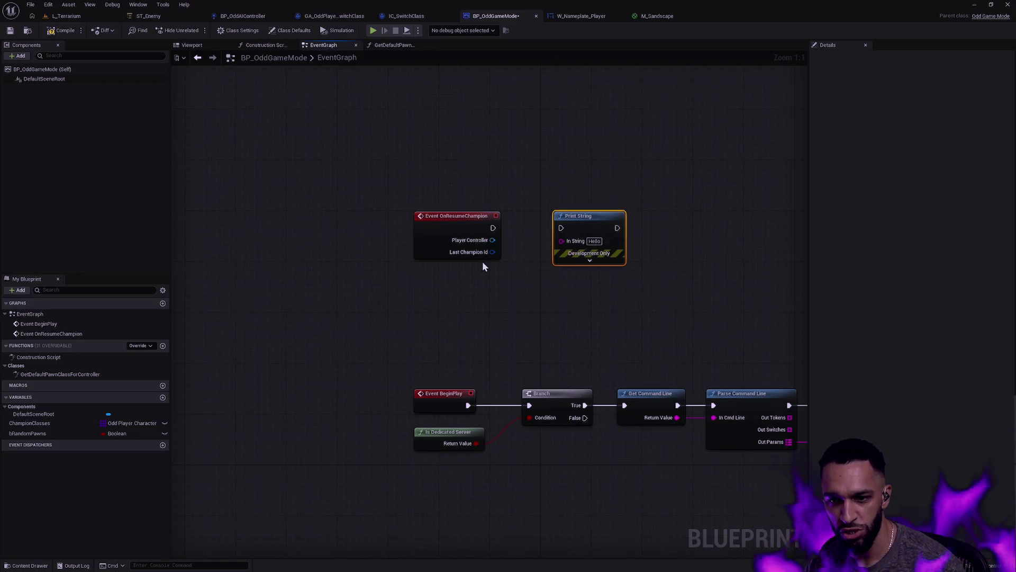
Add a Get Player State node off OnResumeChampion's Player Controller output.
mouse_move(492, 252)
mouse_down()
mouse_move(545, 317)
mouse_move(551, 304)
mouse_up()
mouse_move(492, 252)
mouse_down()
mouse_move(532, 297)
mouse_move(555, 307)
mouse_up()
drag(581, 217, 696, 248)
drag(492, 240, 551, 241)
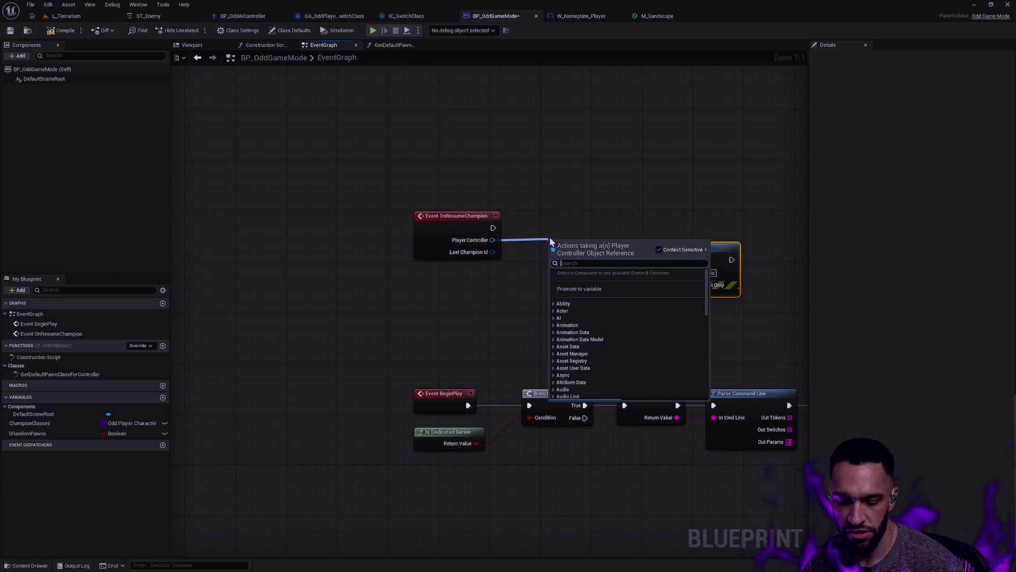
text(get player state)
key(Return)
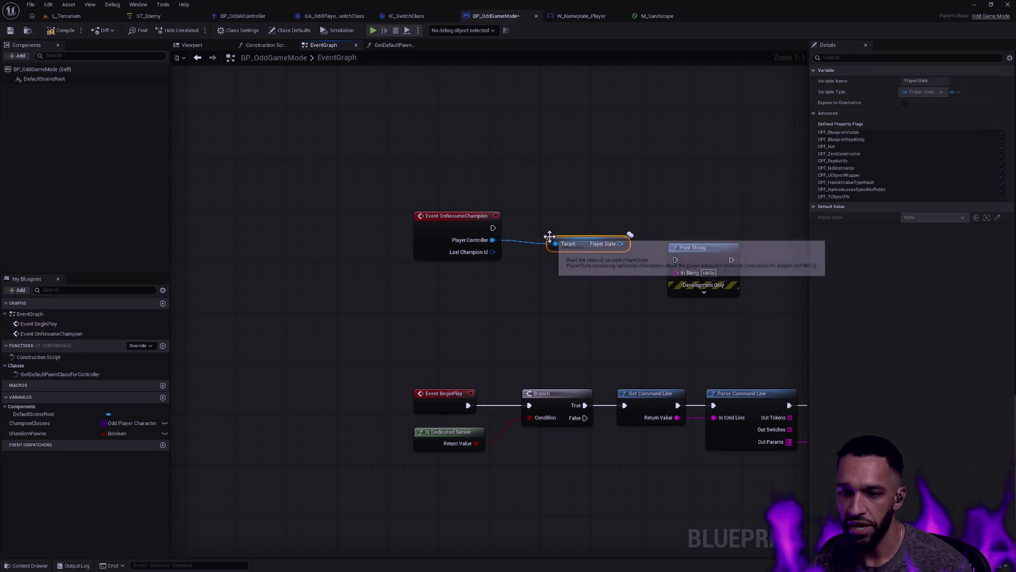
Cast the Player State to OddPlayerState, running the cast when OnResumeChampion fires.
mouse_move(619, 243)
mouse_down()
mouse_move(566, 260)
mouse_move(607, 219)
mouse_move(646, 228)
mouse_move(426, 244)
mouse_up()
text(cast to odd)
key(Return)
drag(643, 254, 577, 247)
drag(574, 289, 555, 346)
click(577, 233)
key(q)
click(432, 181)
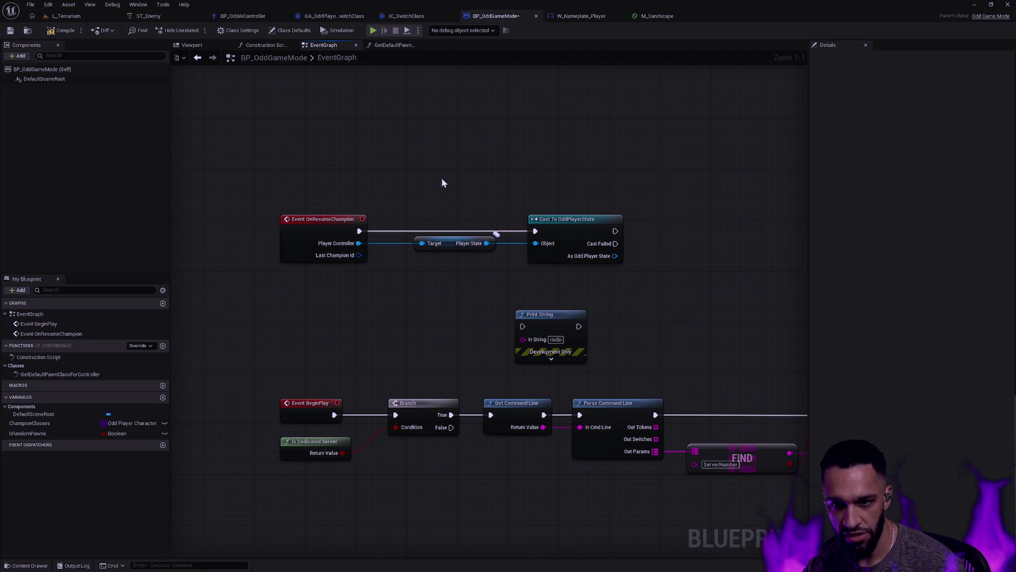
Add Set Active Champion from As Odd Player State, feeding Last Champion Id into New Champion Id.
drag(615, 256, 654, 276)
text(s)
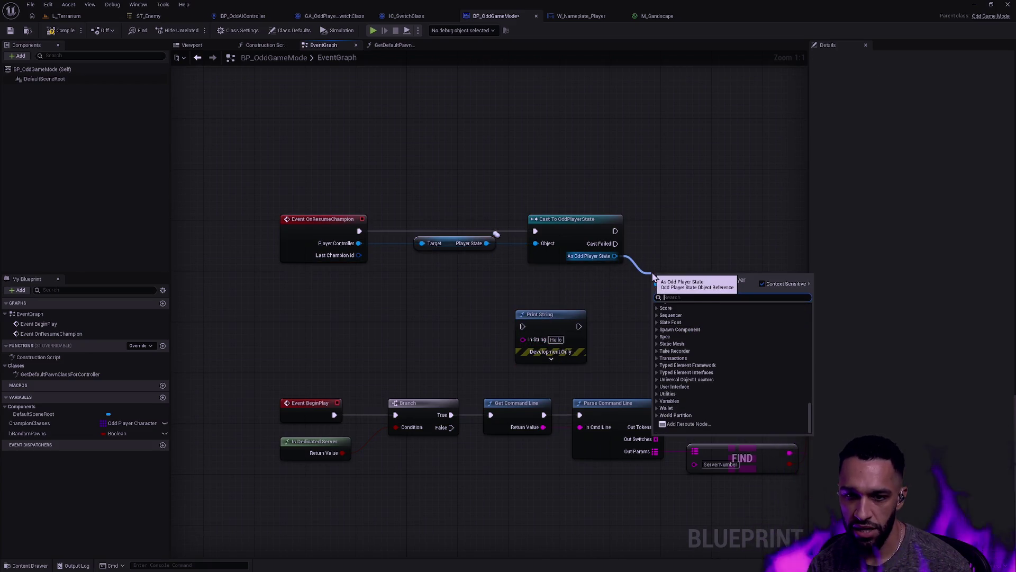
text(et active)
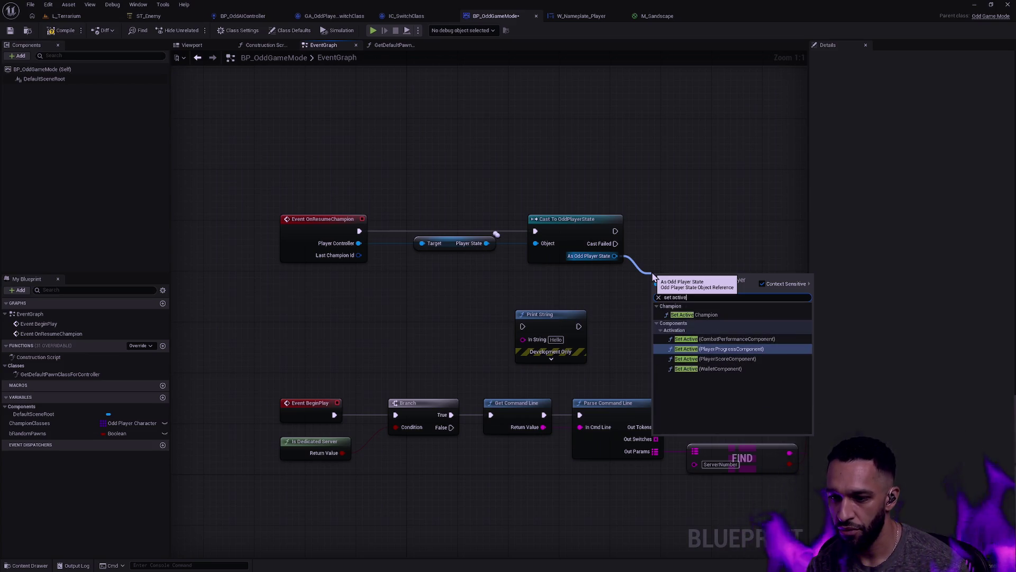
key(Up)
key(Up)
key(Return)
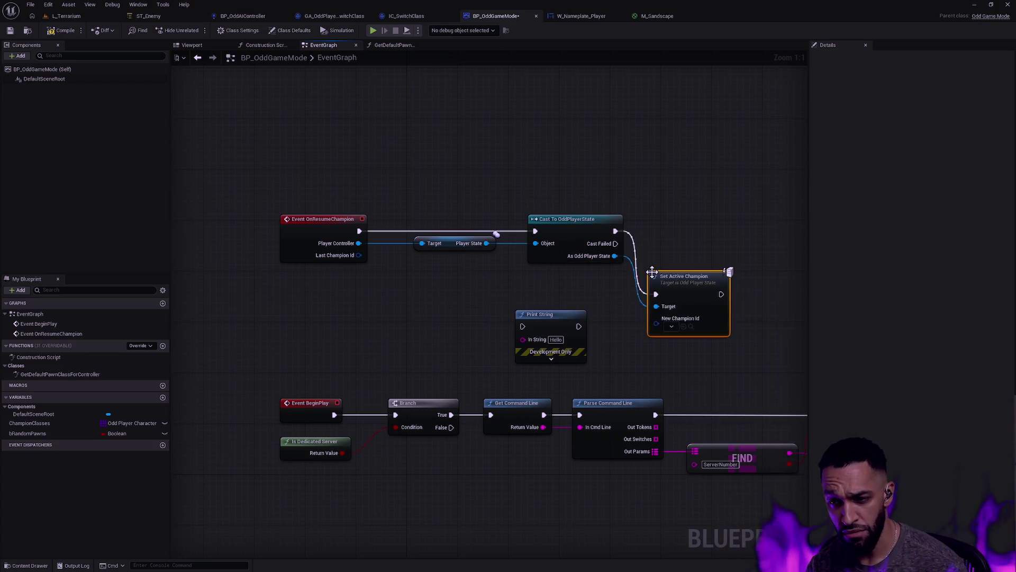
mouse_move(660, 270)
mouse_down()
mouse_move(661, 219)
mouse_move(674, 213)
mouse_up()
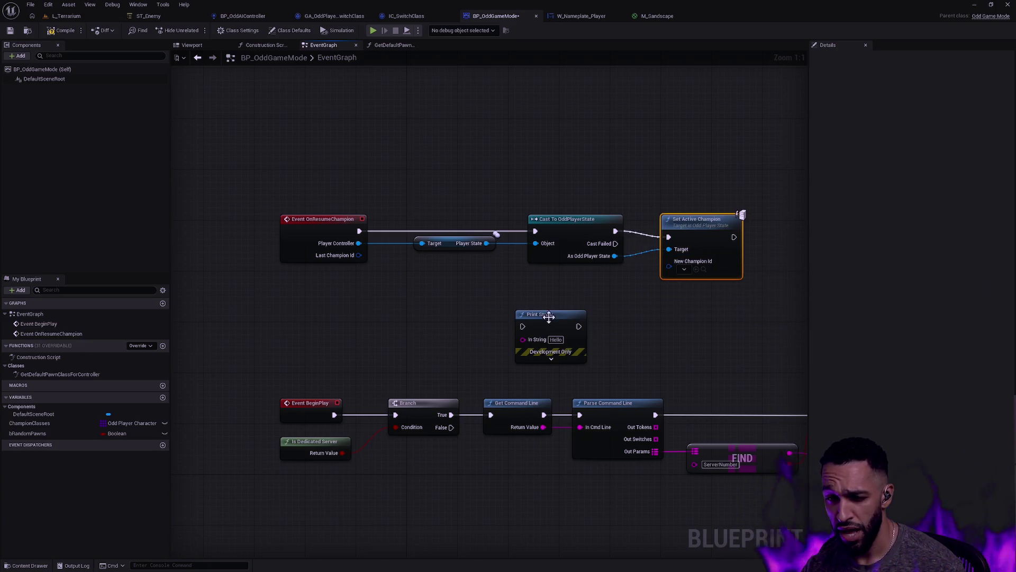
drag(544, 314, 556, 326)
mouse_move(359, 255)
mouse_down()
mouse_move(612, 307)
mouse_move(674, 272)
mouse_move(671, 263)
mouse_up()
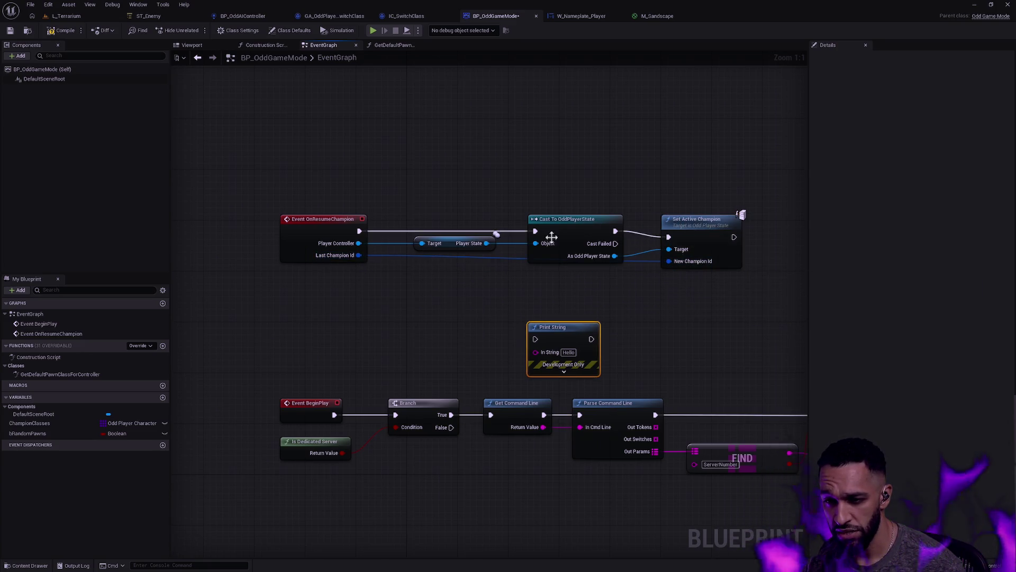
Route the Last Champion Id wire below the cast node with two bend points.
click(680, 222)
ctrl+click(595, 217)
alt+click(669, 249)
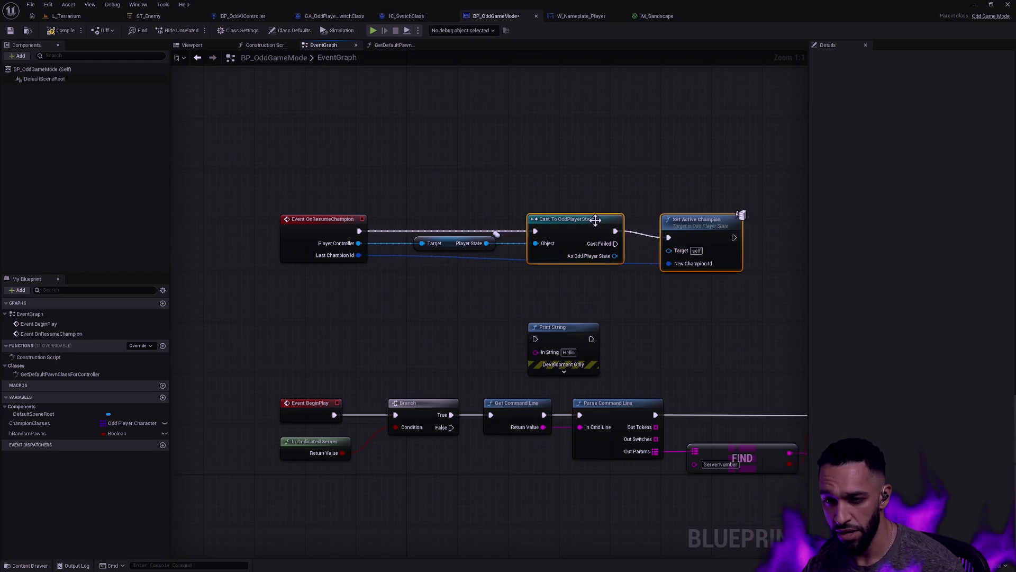
double_click(410, 255)
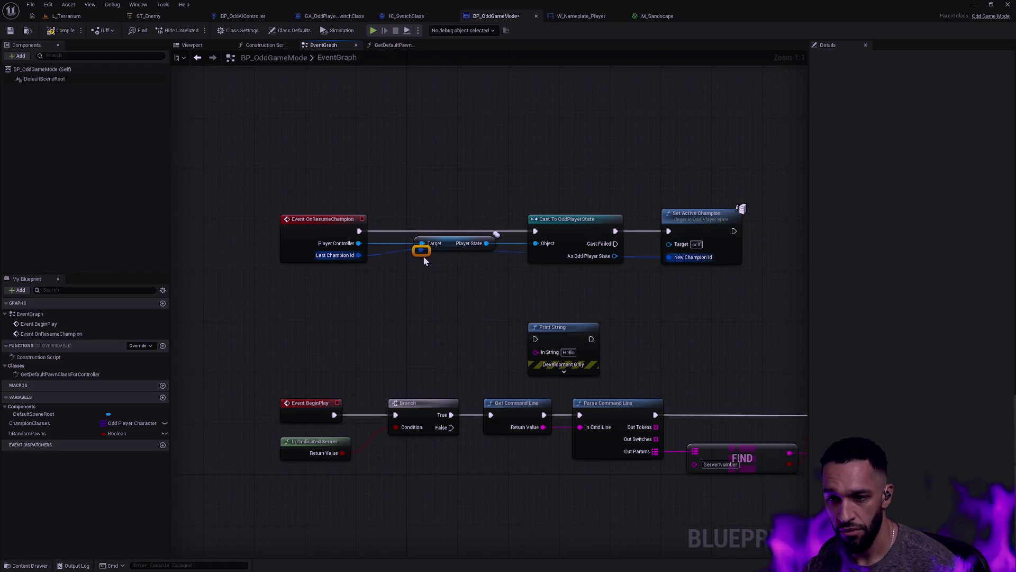
drag(443, 249, 445, 285)
double_click(544, 273)
mouse_move(542, 270)
mouse_down()
mouse_move(543, 281)
mouse_move(614, 281)
mouse_up()
Place Print String after Set Active Champion and chain its execution.
click(614, 334)
drag(565, 329, 729, 274)
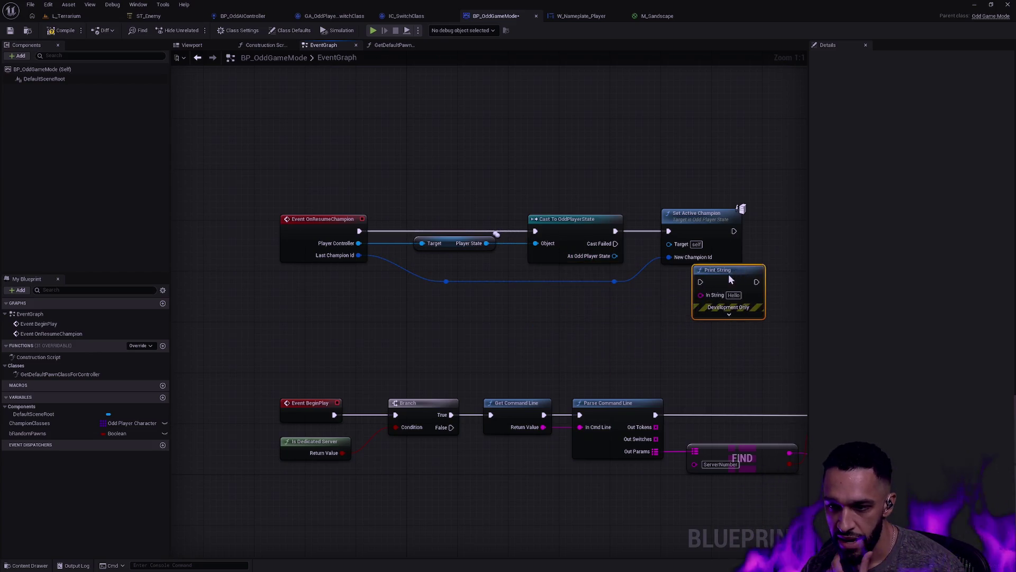
mouse_move(537, 320)
mouse_down()
mouse_move(598, 282)
mouse_move(602, 262)
mouse_up()
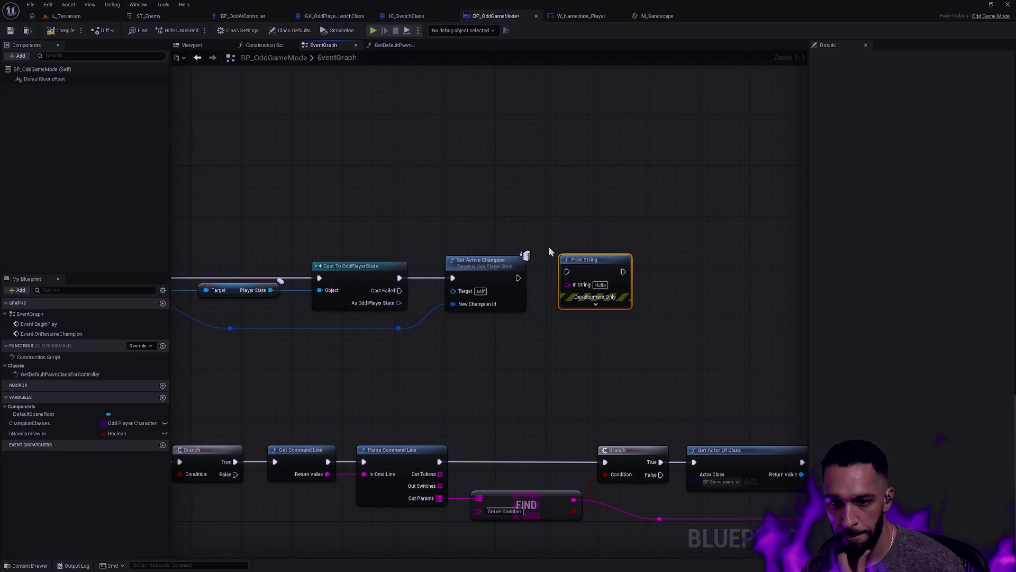
drag(545, 277, 624, 272)
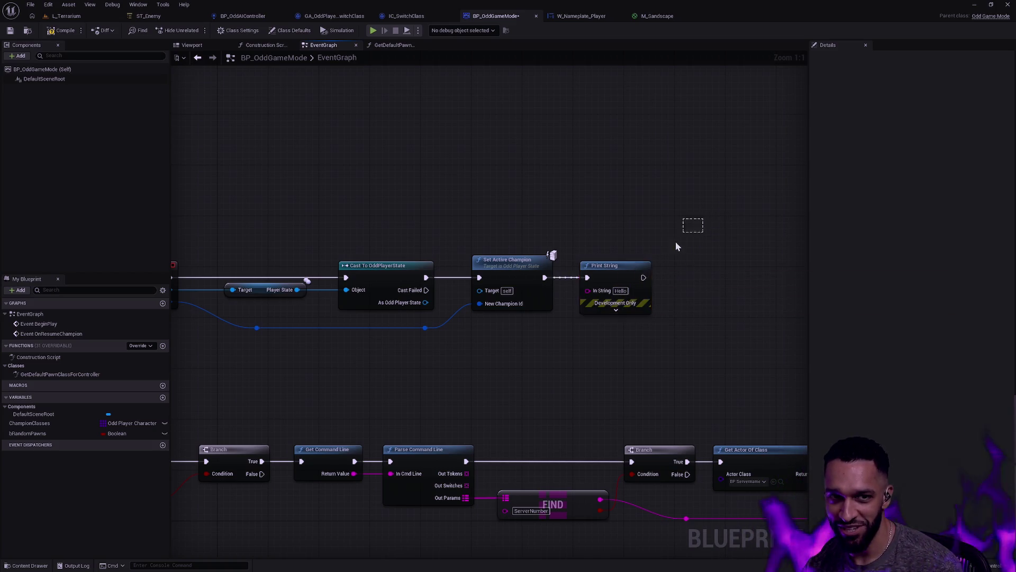
Wire As Odd Player State into Set Active Champion's Target and recompile to clear the error.
key(f)
click(662, 241)
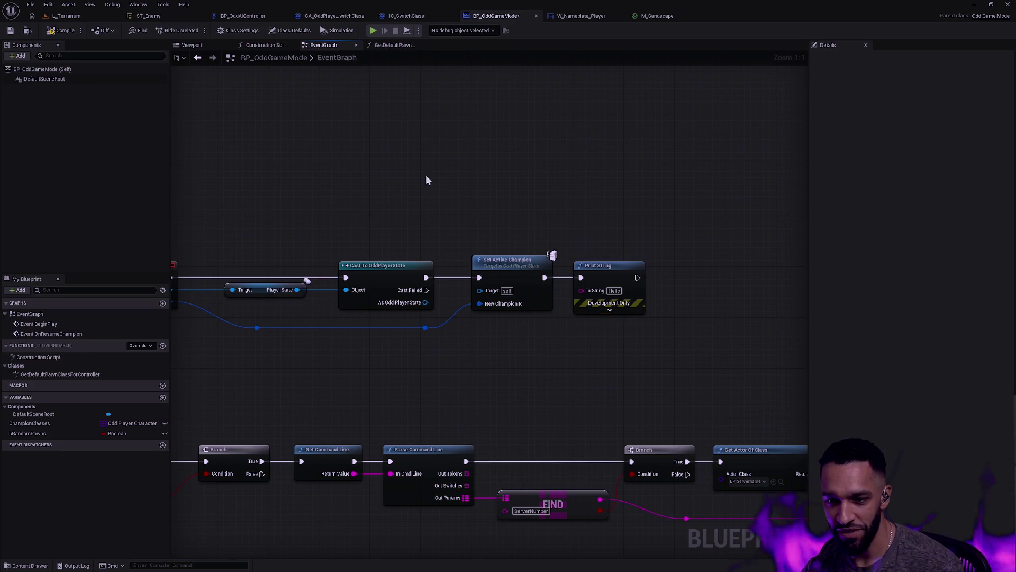
click(61, 30)
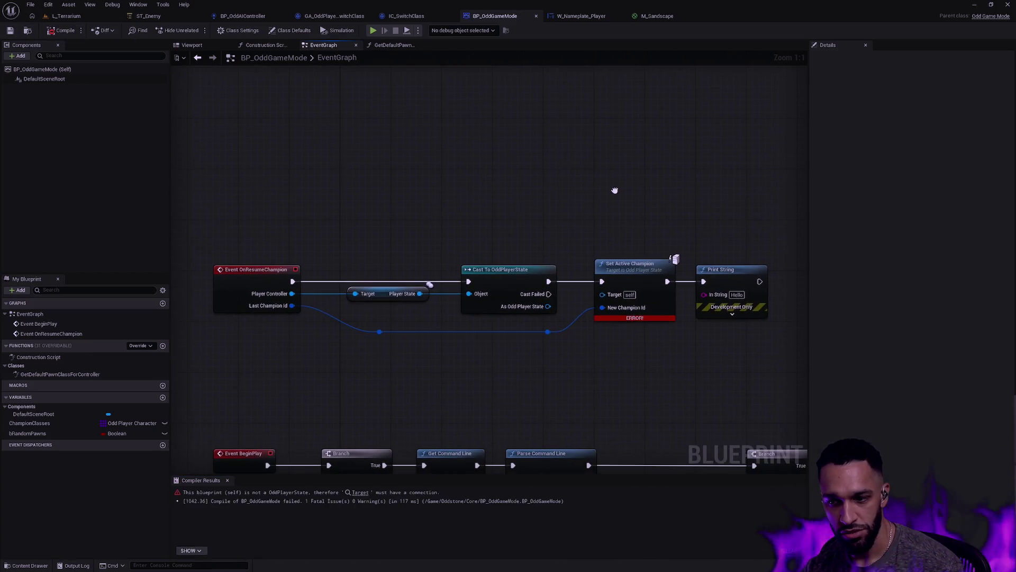
drag(604, 295, 548, 307)
click(62, 30)
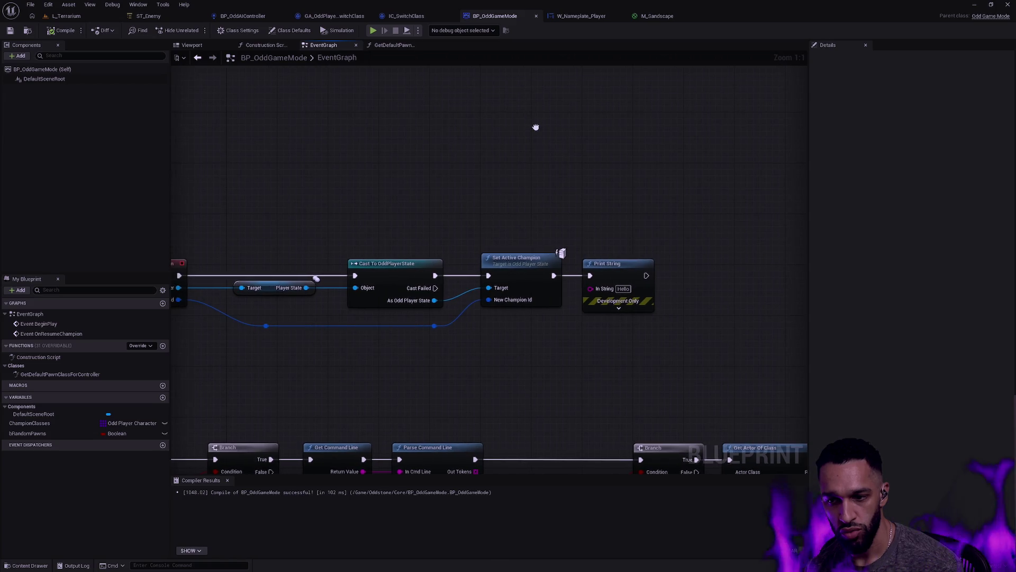
Change Print String's text to 'Resume Champion', then compile and save the blueprint.
click(623, 288)
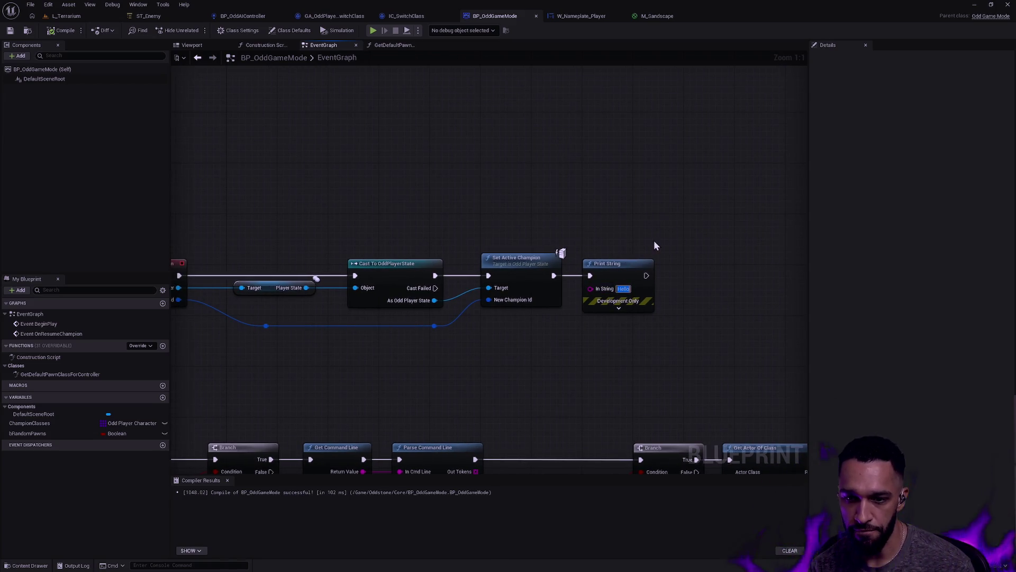
text(Resume)
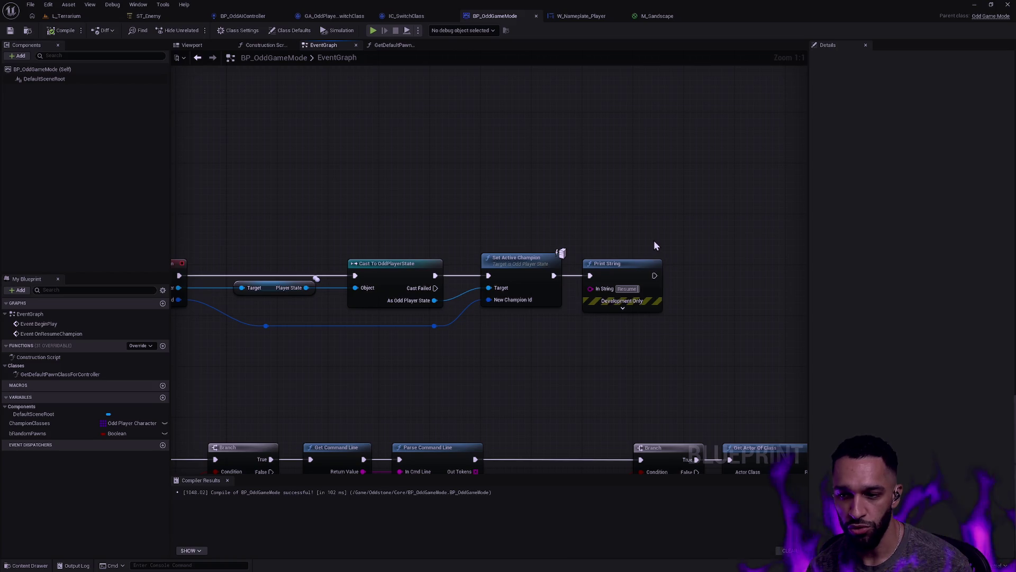
text( Champion)
click(62, 31)
click(10, 30)
click(393, 45)
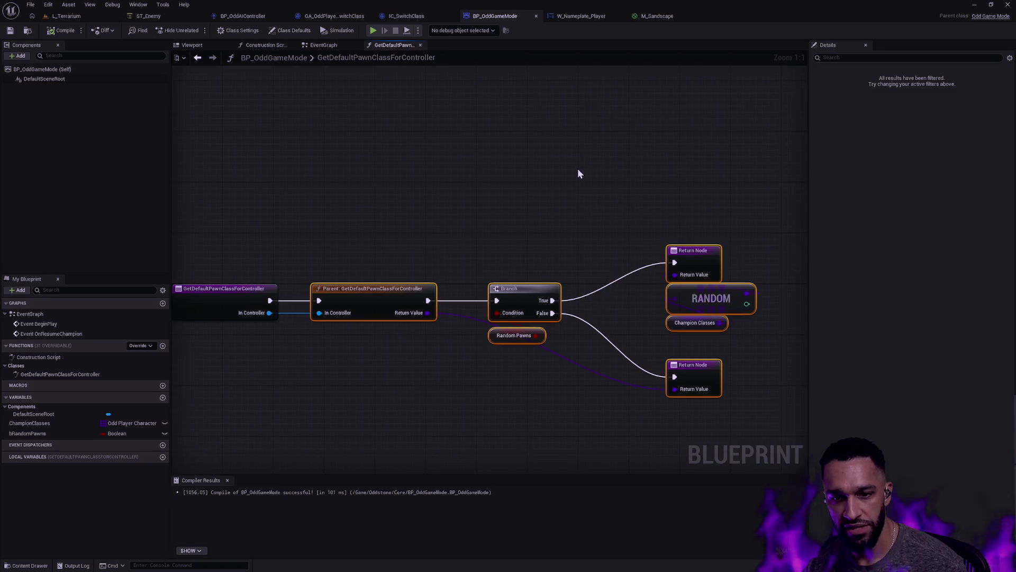
Insert a Print String node between the parent GetDefaultPawnClassForController call and the Branch.
mouse_move(675, 181)
mouse_down()
mouse_move(492, 186)
mouse_move(624, 173)
mouse_move(521, 152)
mouse_move(550, 147)
mouse_move(520, 151)
mouse_move(491, 383)
mouse_move(522, 329)
mouse_up()
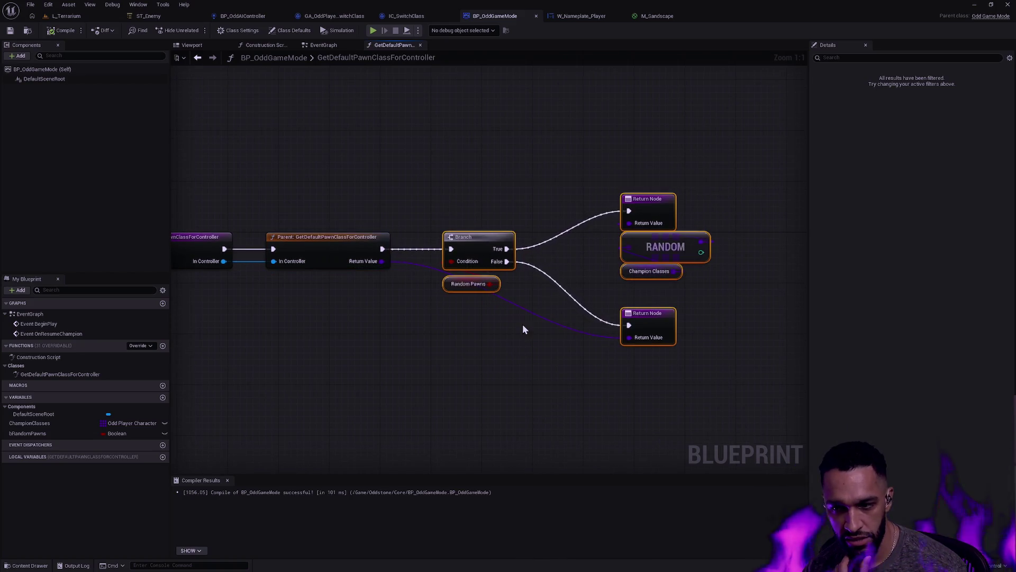
click(497, 199)
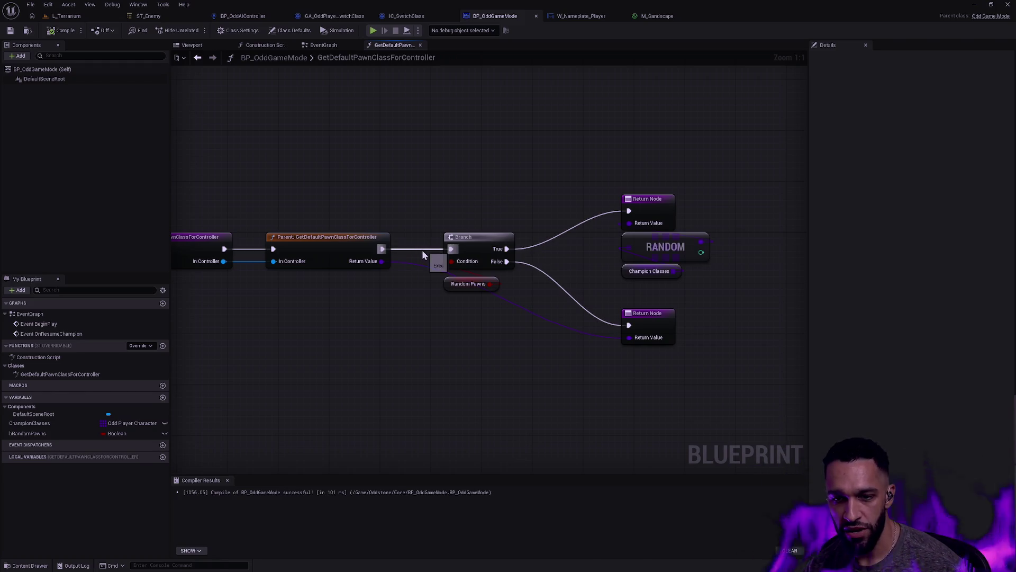
mouse_move(372, 219)
mouse_down()
mouse_move(523, 229)
mouse_move(524, 207)
mouse_up()
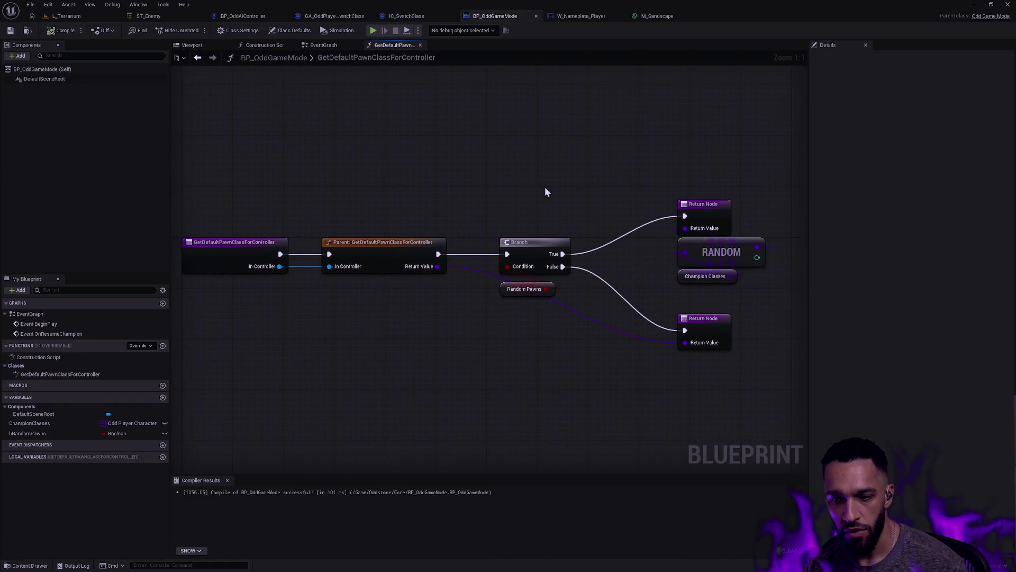
drag(438, 254, 484, 151)
text(Print)
key(Return)
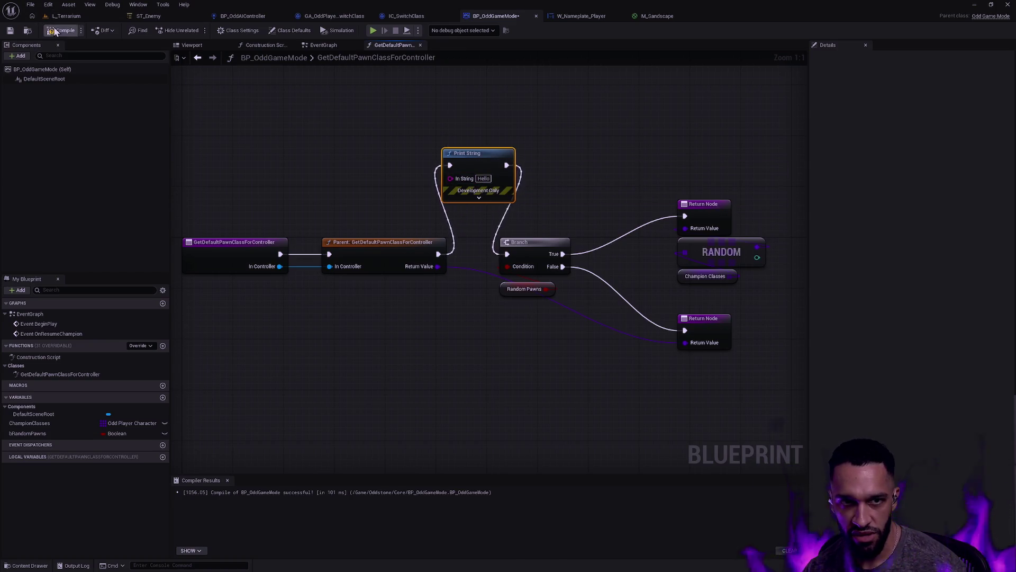
Compile and save BP_OddGameMode, then switch to the IDE.
click(62, 30)
click(11, 30)
key(alt+Tab)
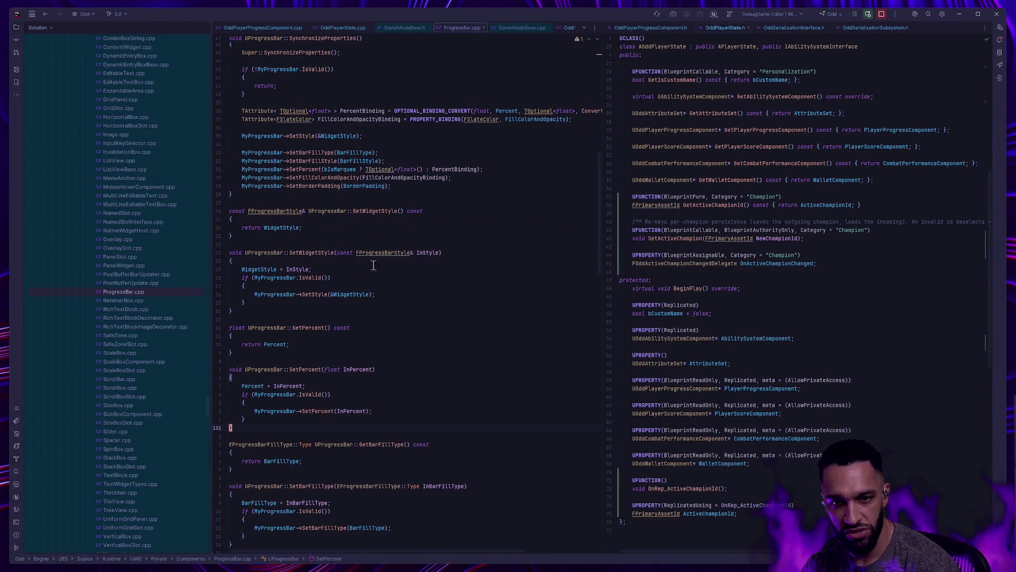
Find HandleStartingNewPlayer in GameModeBase.h and follow its implementation into RestartPlayer.
click(454, 284)
key(shift)
key(shift)
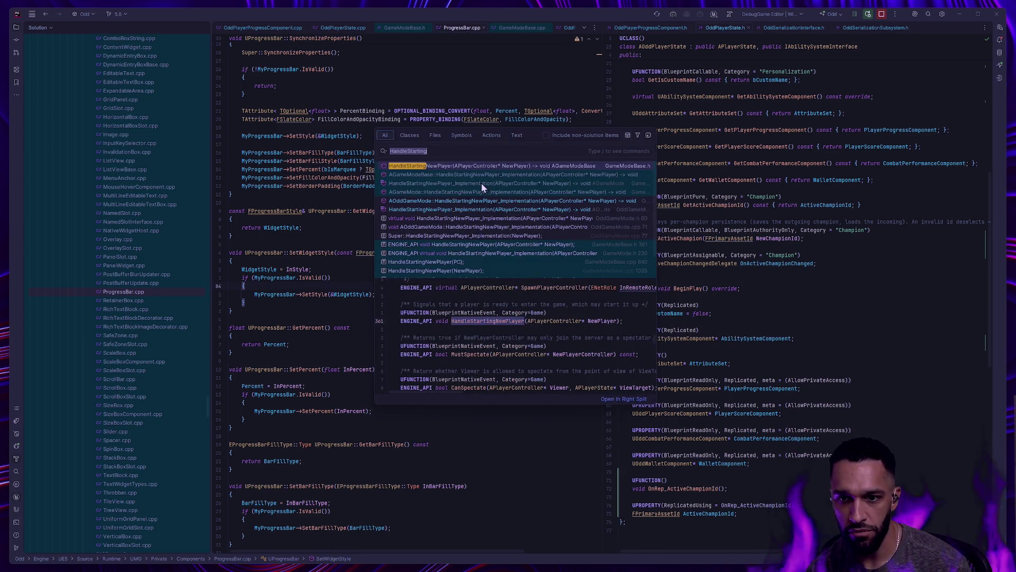
click(448, 163)
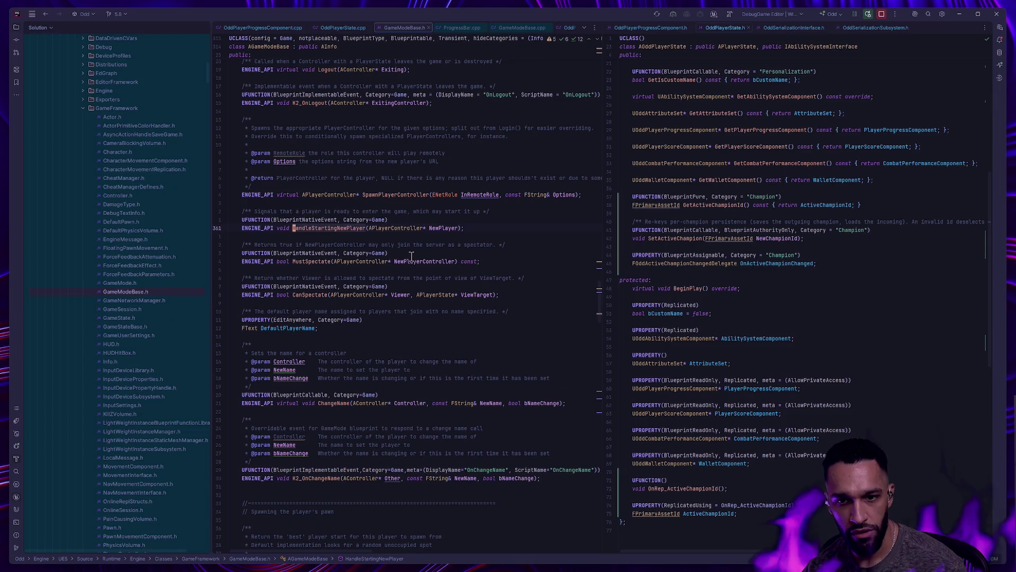
click(326, 228)
ctrl+click(339, 228)
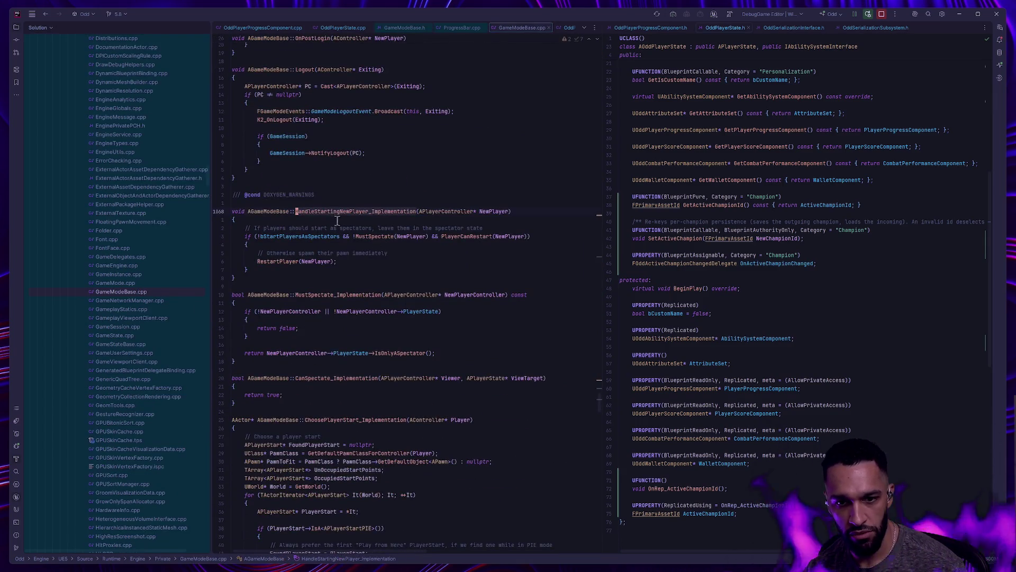
ctrl+click(288, 261)
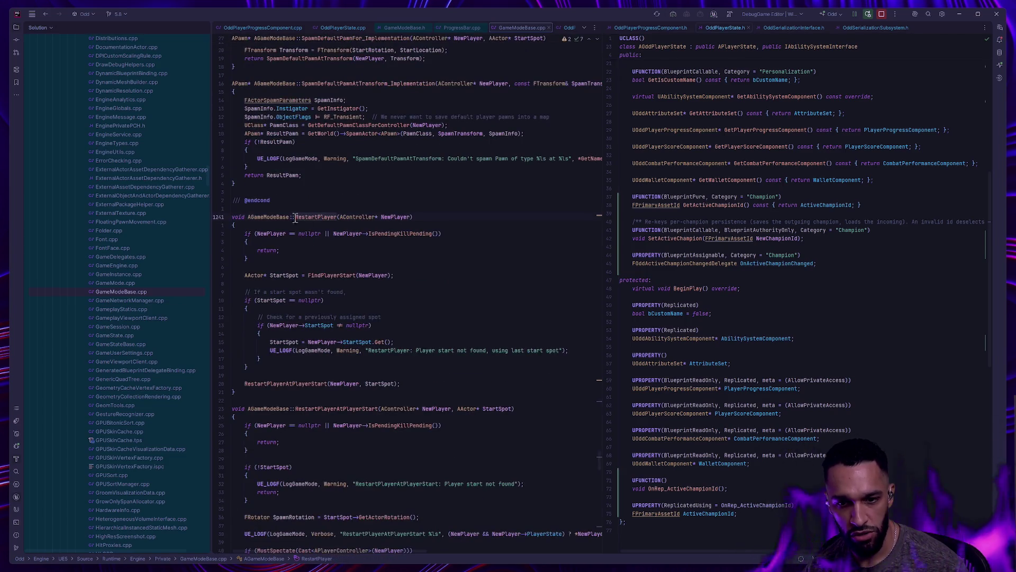
Follow FindPlayerStart into ChoosePlayerStart_Implementation and its GetDefaultPawnClassForController call, comparing with the Blueprint.
ctrl+click(339, 274)
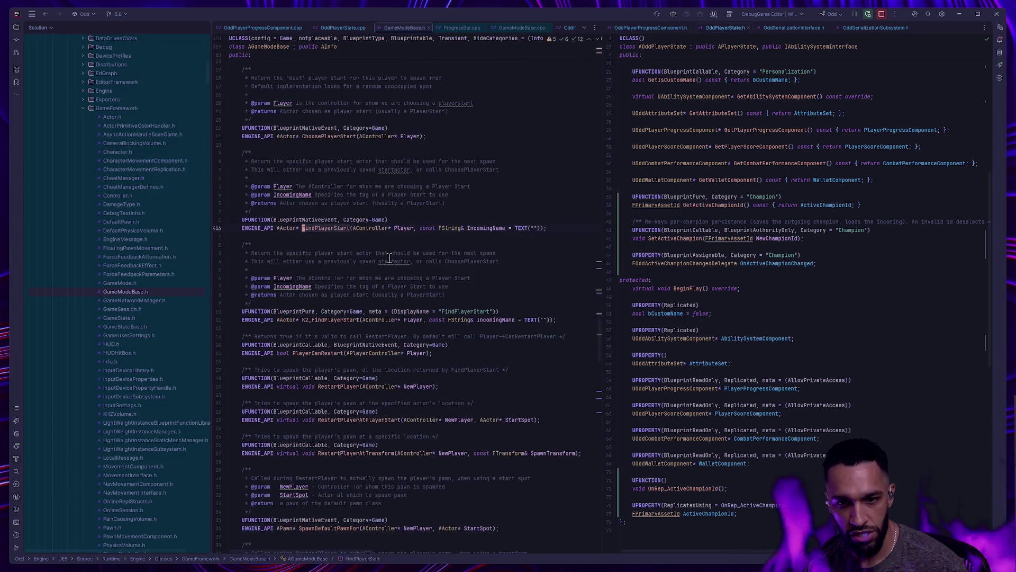
ctrl+click(313, 229)
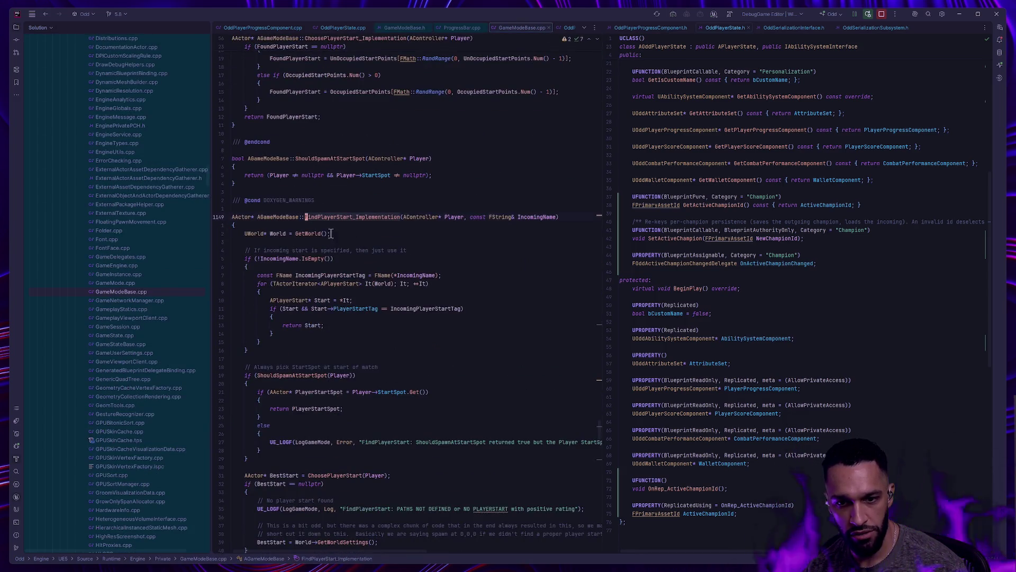
ctrl+click(335, 476)
key(F12)
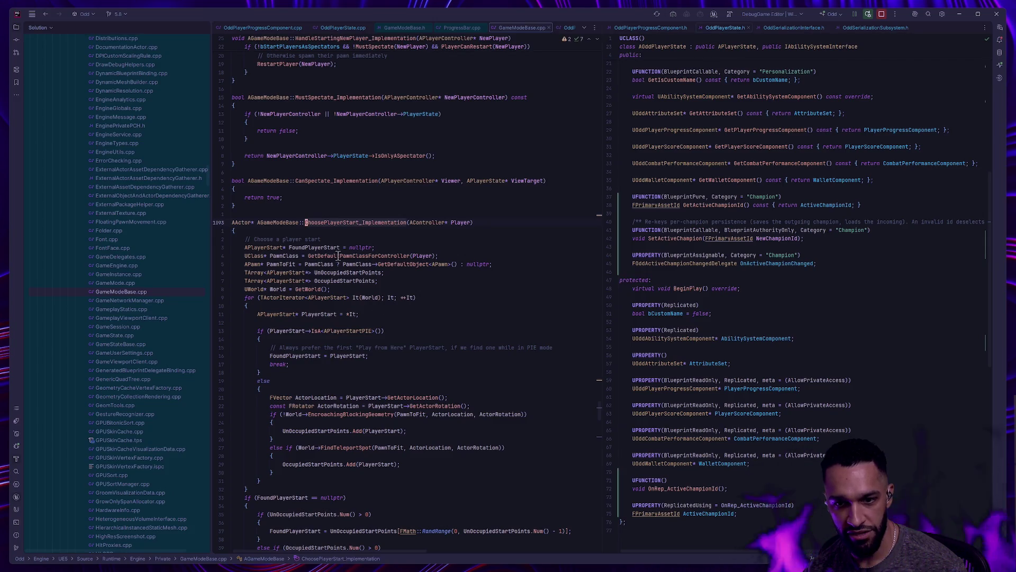
click(370, 256)
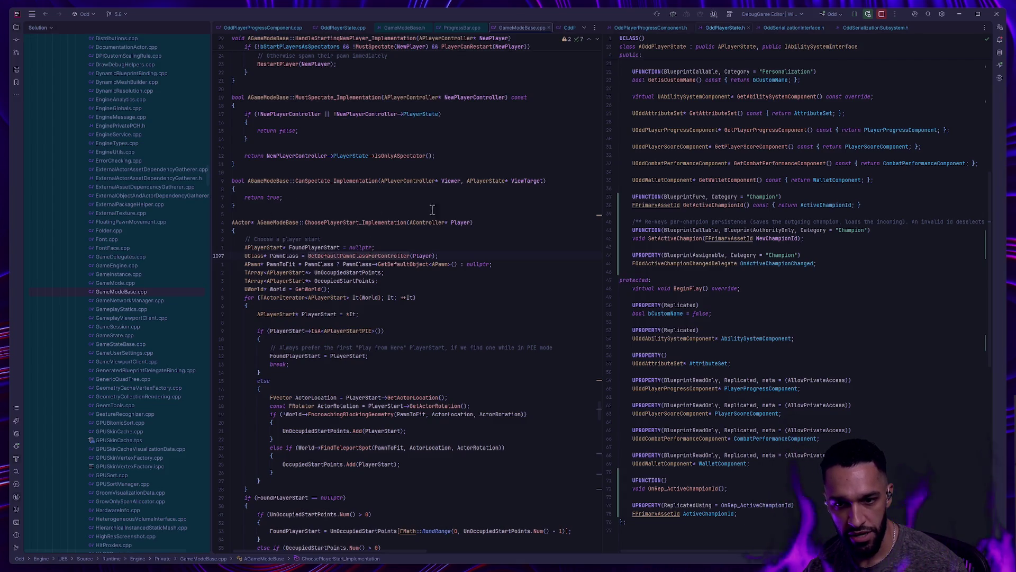
key(alt+Tab)
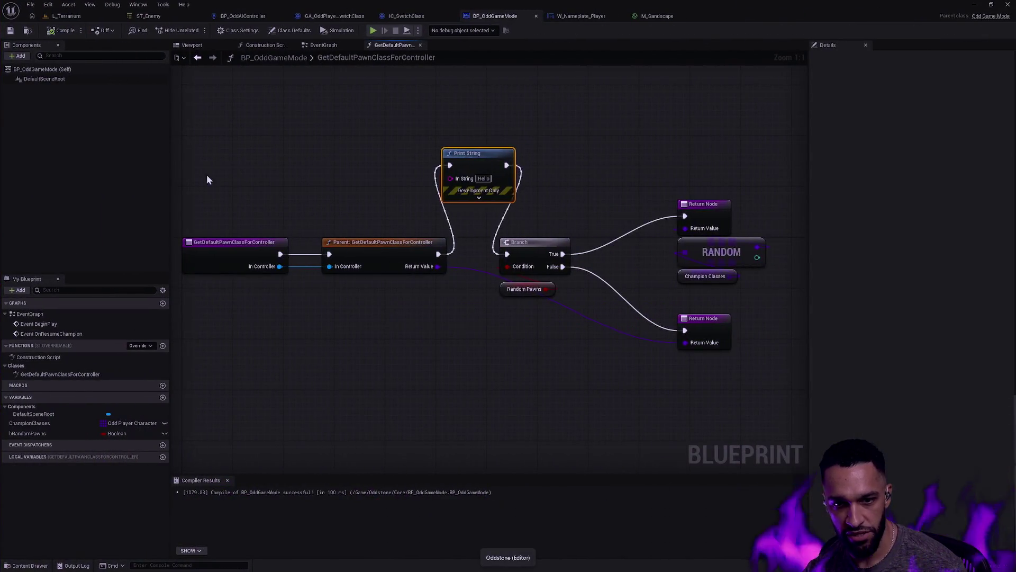
key(alt+Tab)
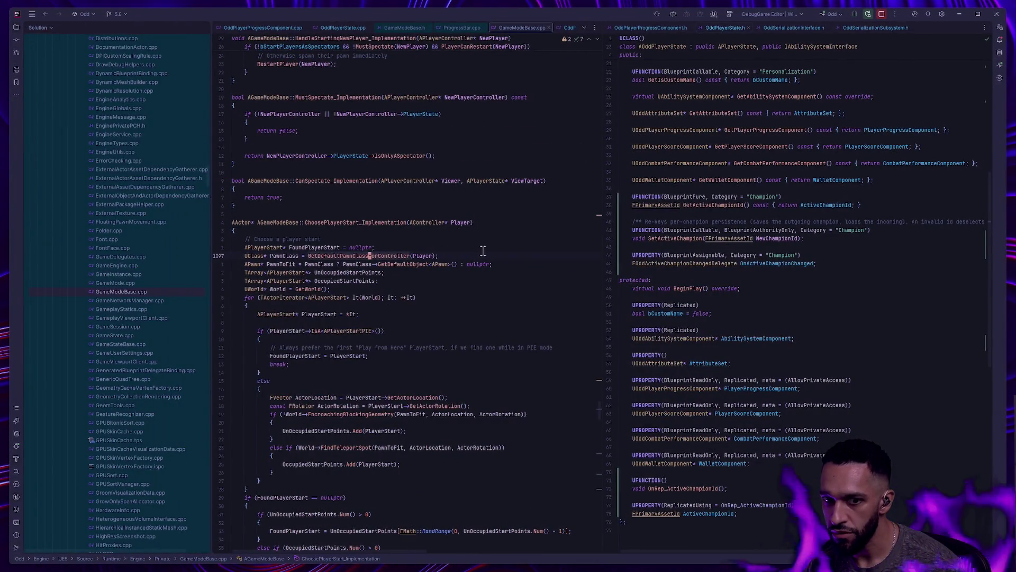
key(alt+Tab)
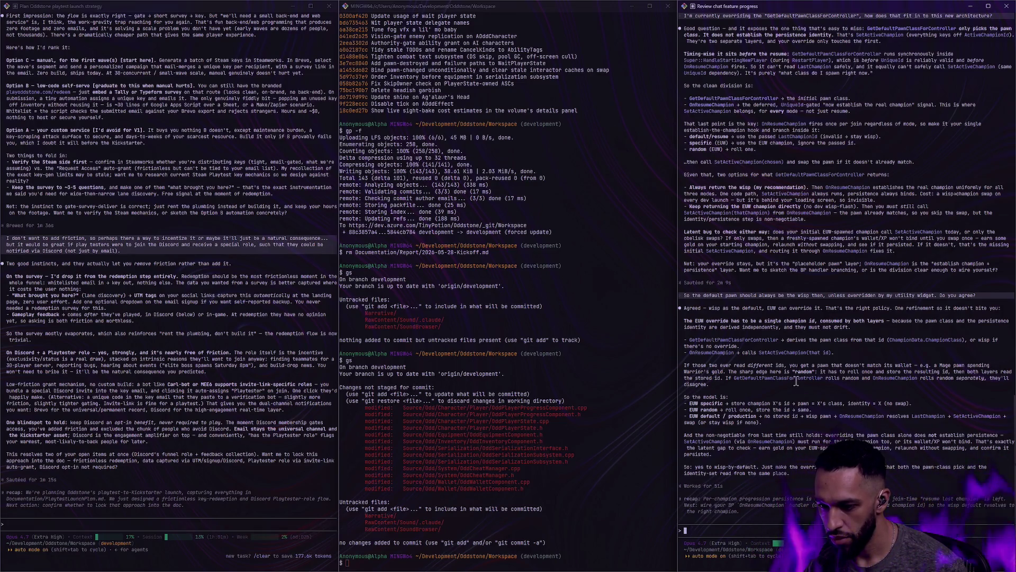
key(alt+Tab)
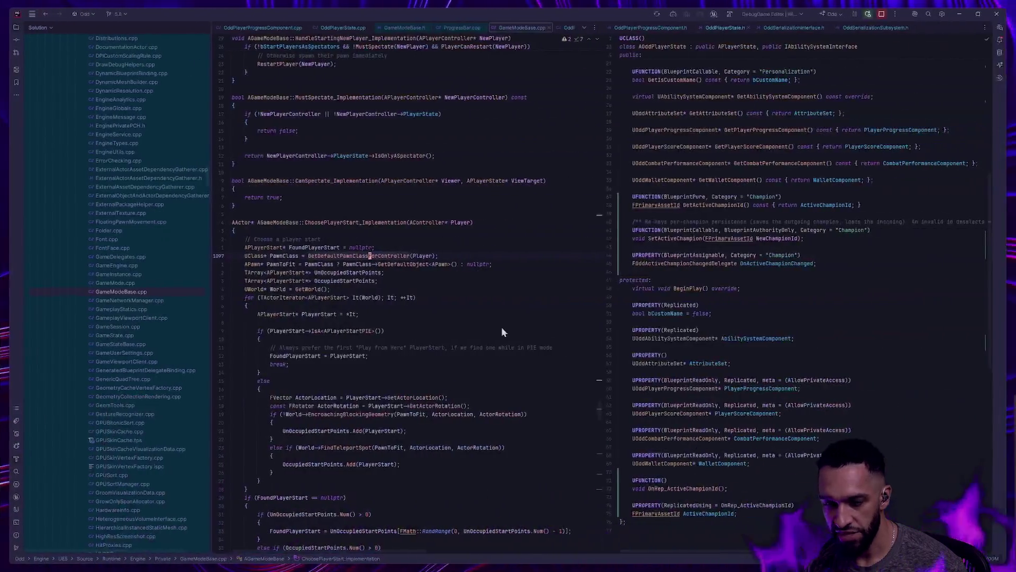
key(alt+Tab)
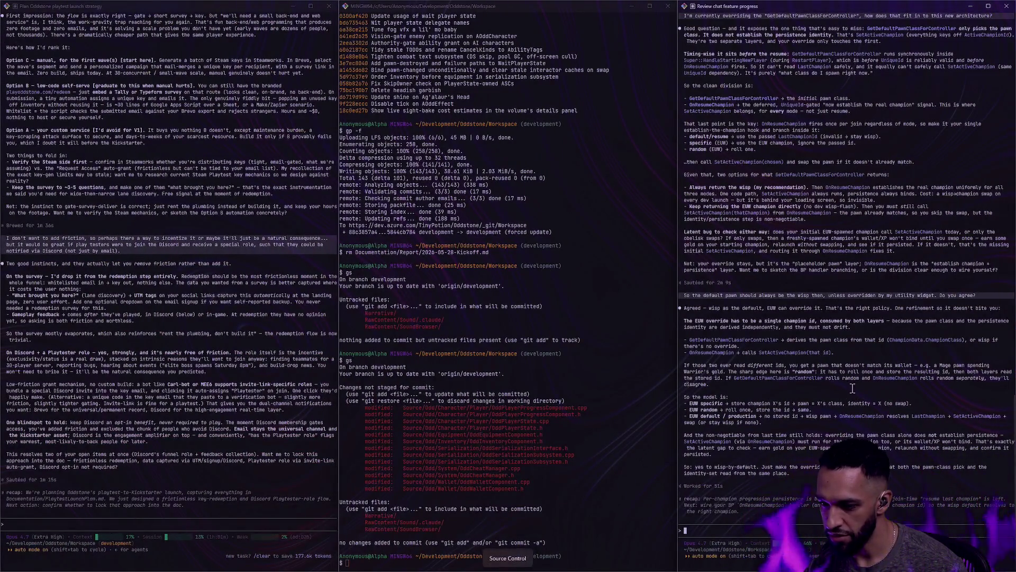
key(alt+Tab)
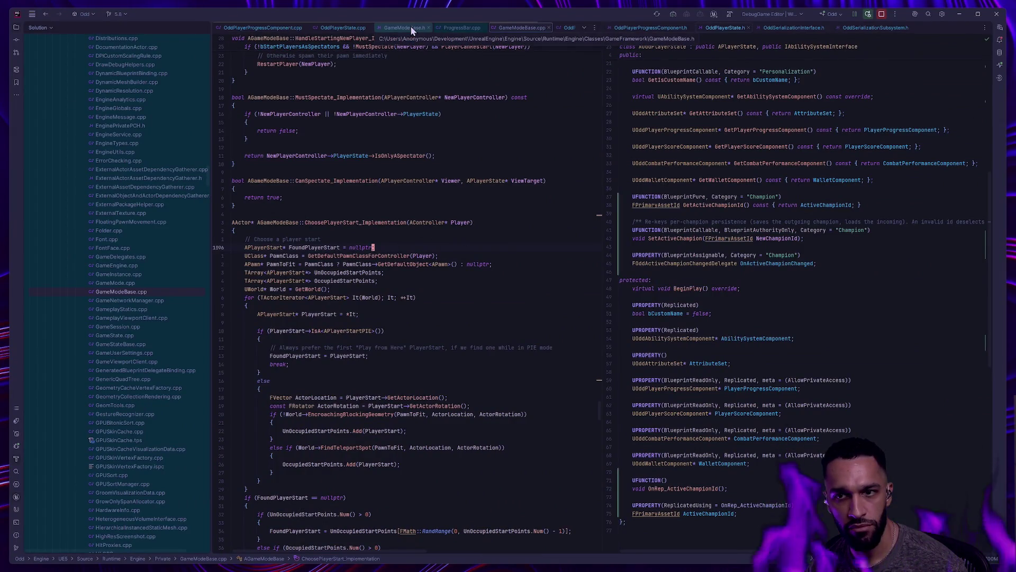
click(341, 28)
Open OddGameMode.cpp and locate the OnResumeChampion call line.
scroll(157, 376, down, 5)
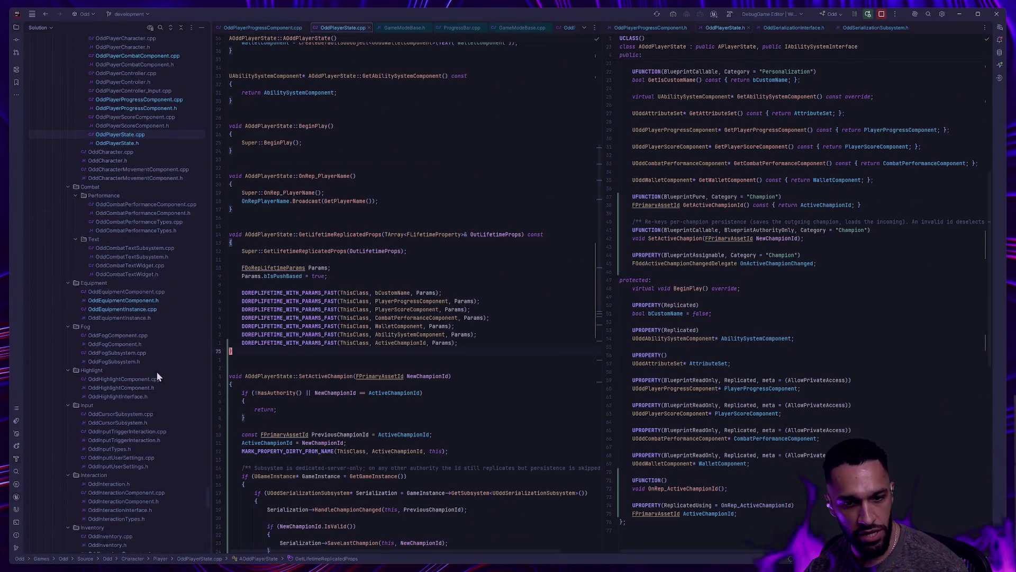
scroll(160, 341, down, 13)
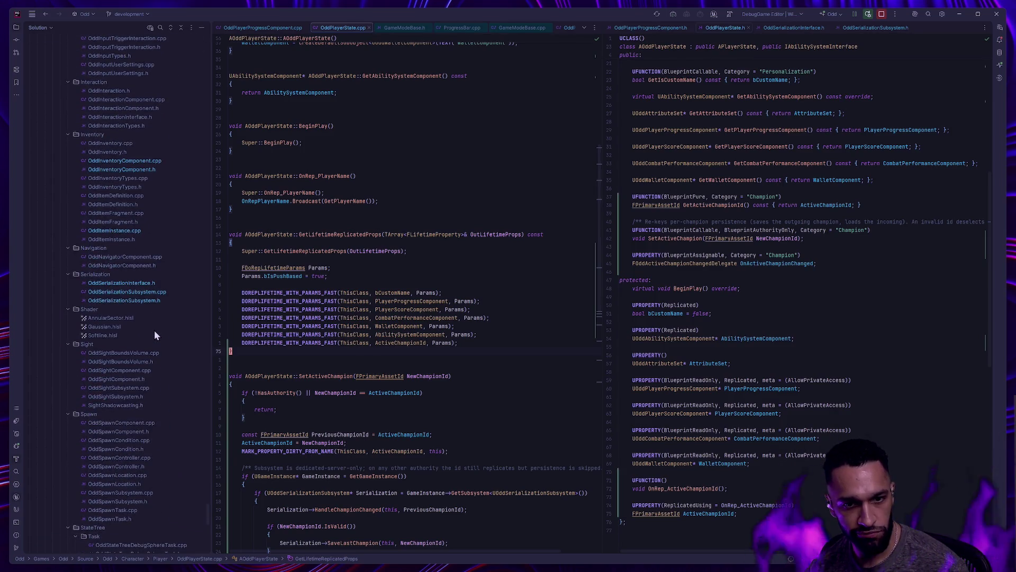
scroll(158, 312, down, 11)
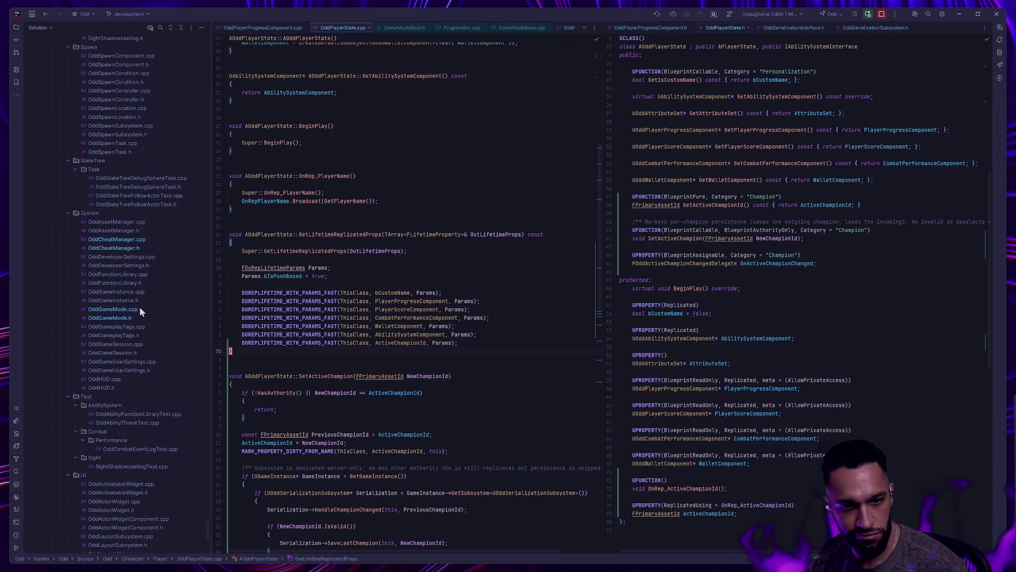
click(135, 309)
scroll(416, 362, down, 7)
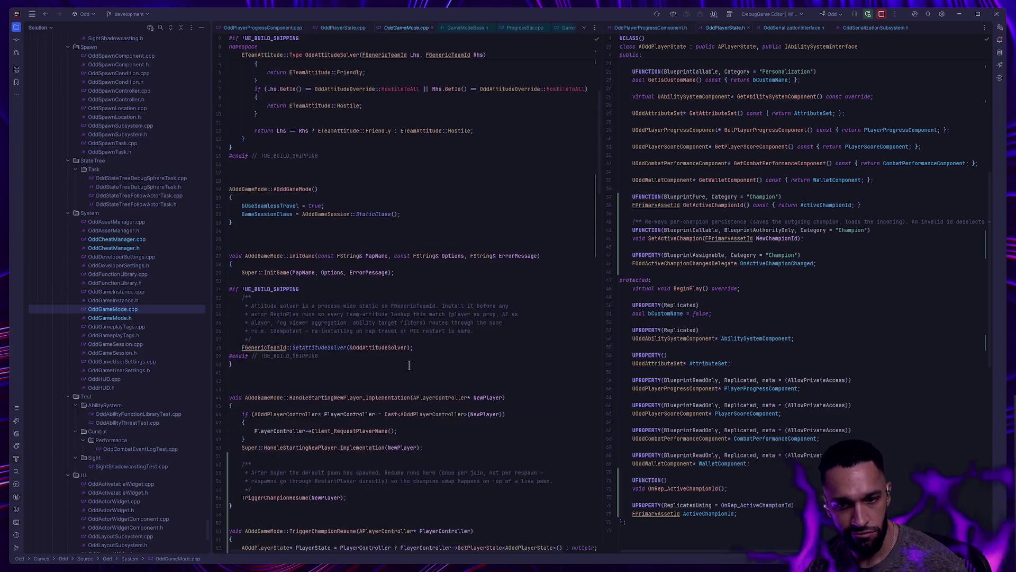
scroll(424, 359, down, 16)
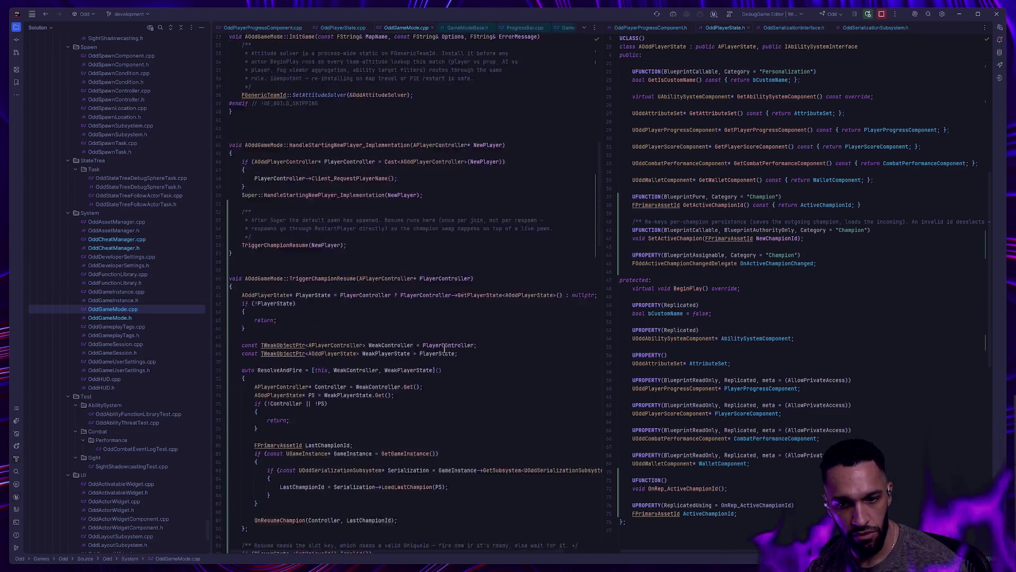
click(278, 322)
Review TriggerChampionResume and its Super::HandleStartingNewPlayer_Implementation call.
scroll(296, 238, up, 3)
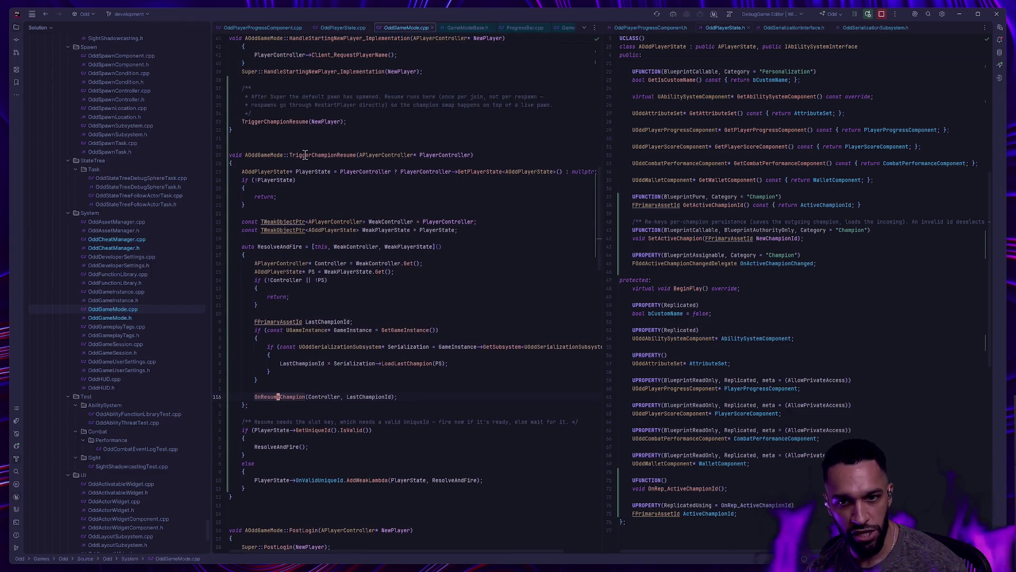
mouse_move(310, 155)
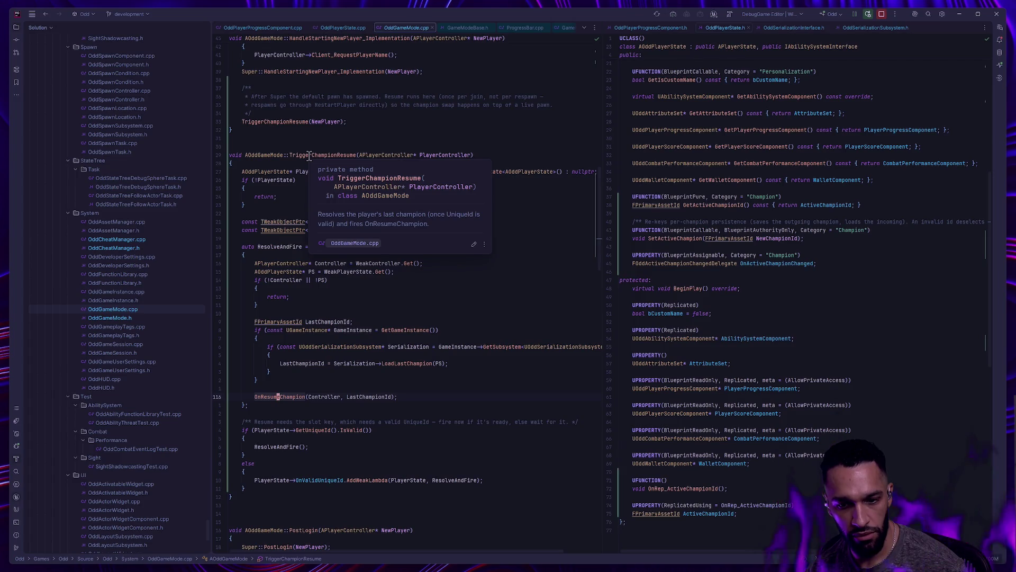
click(310, 155)
scroll(300, 170, up, 5)
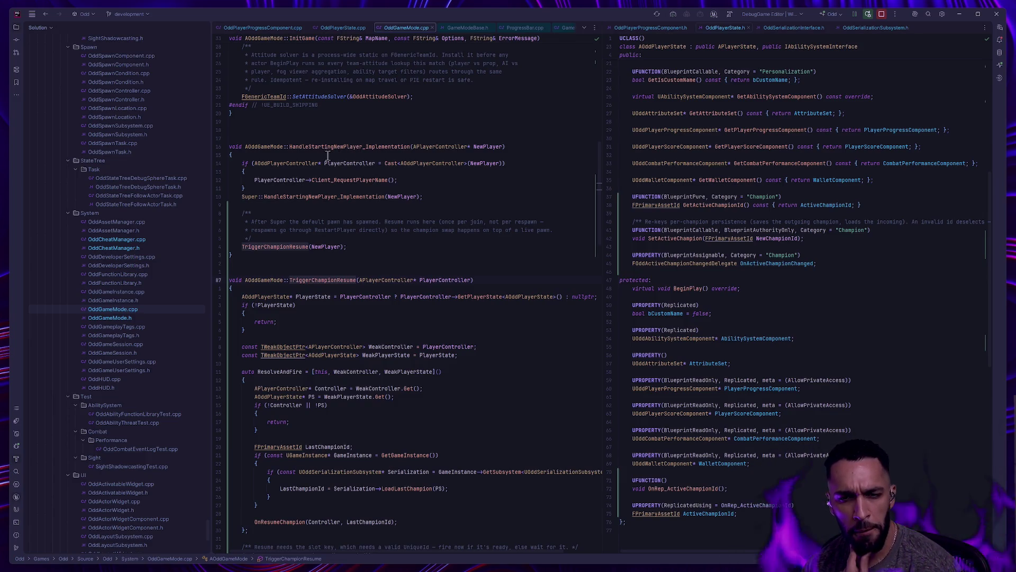
mouse_move(332, 150)
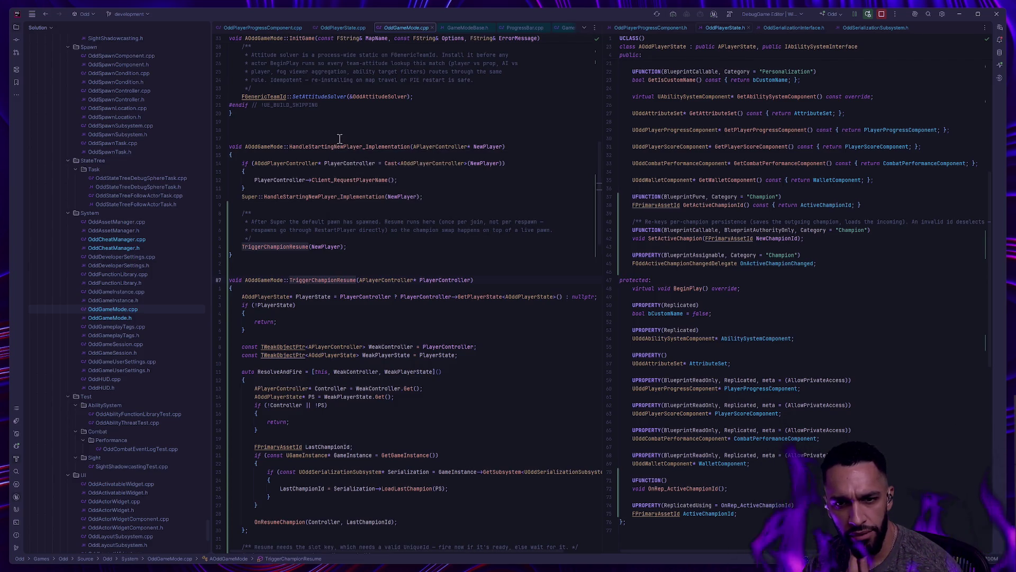
drag(442, 200, 222, 198)
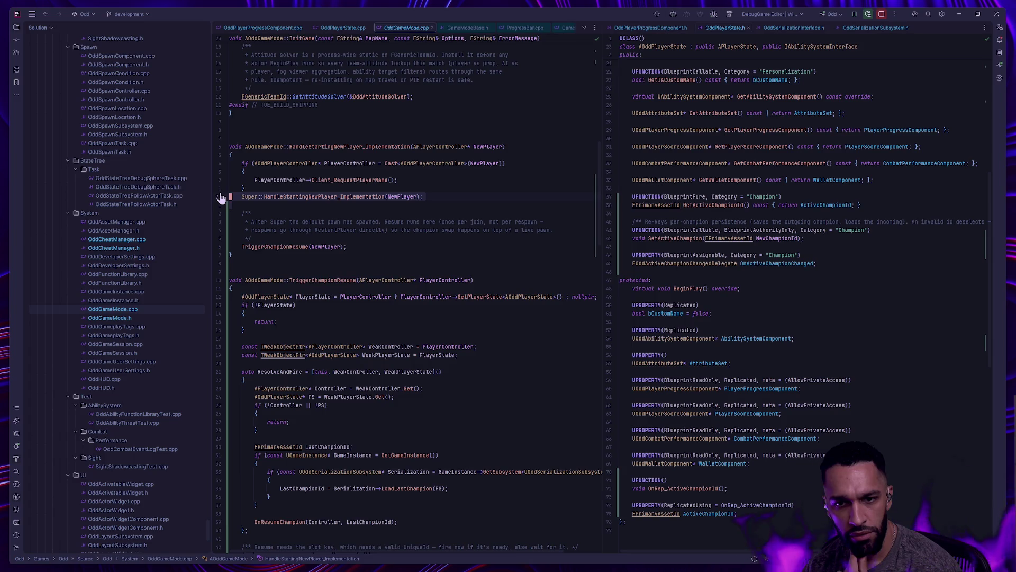
click(310, 196)
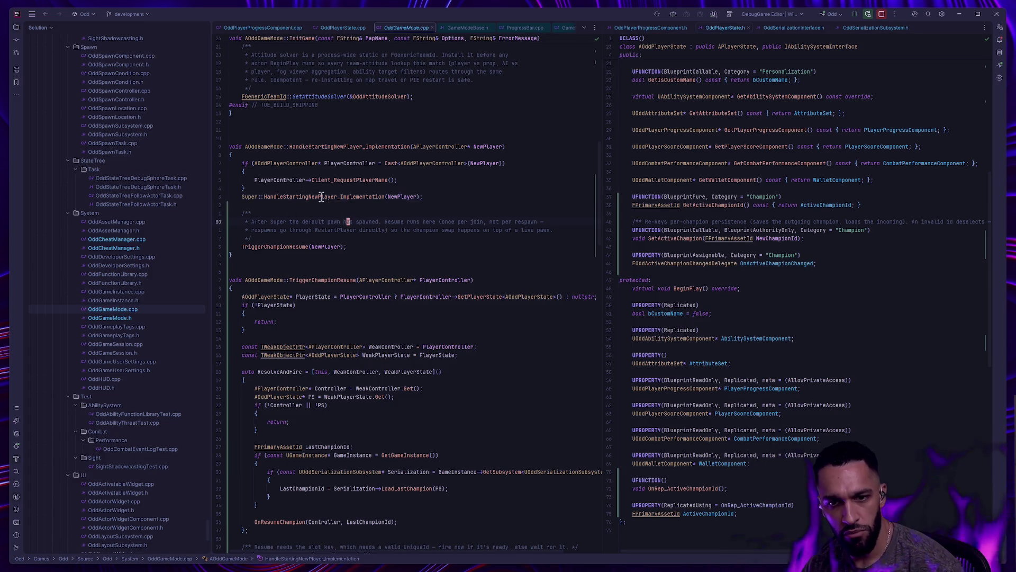
ctrl+click(311, 197)
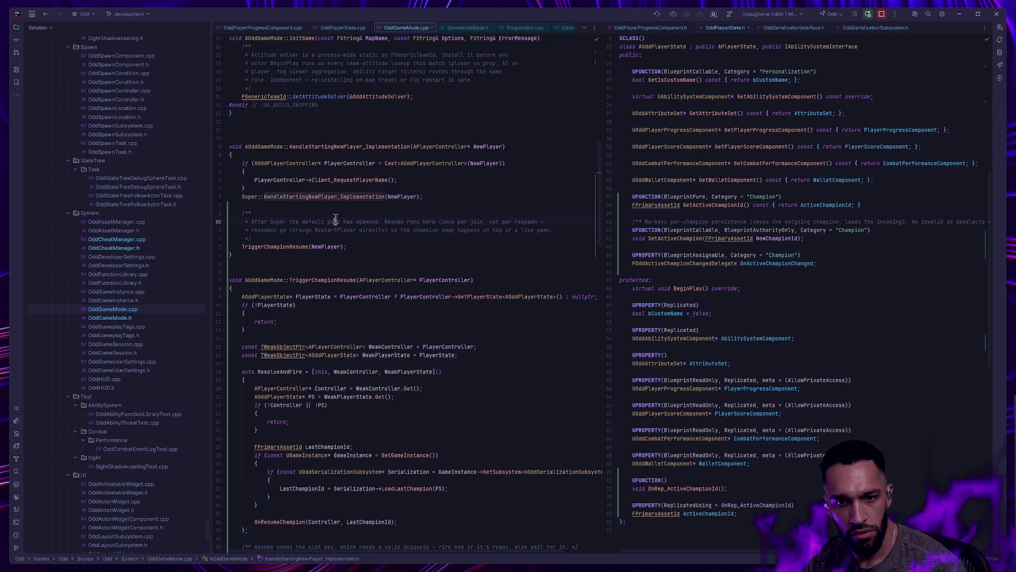
Navigate back through ChoosePlayerStart toward FindPlayerStart_Implementation in GameModeBase.cpp.
key(ctrl+alt+Left)
key(ctrl+alt+Left)
key(ctrl+alt+Left)
key(ctrl+alt+Left)
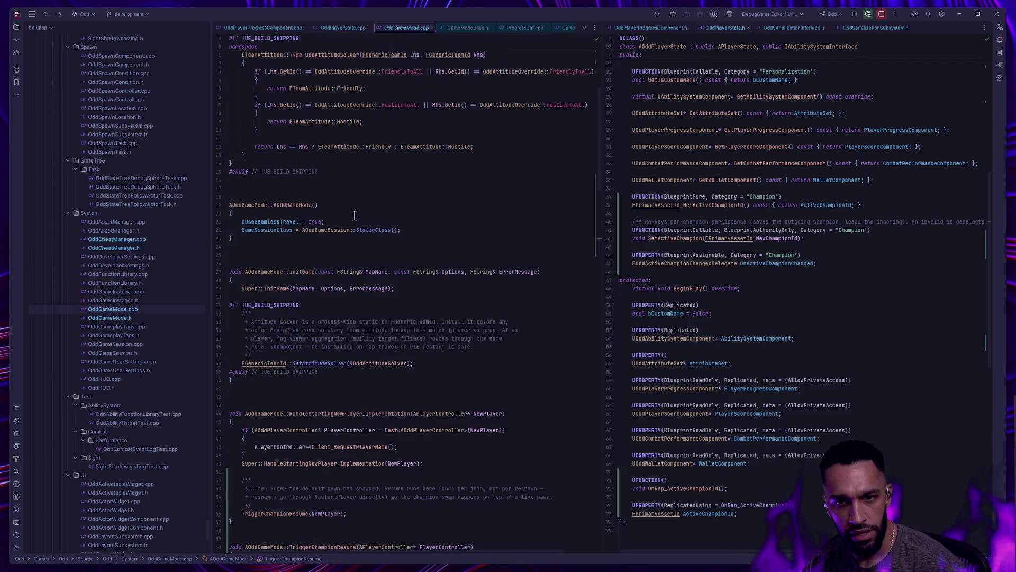
key(ctrl+alt+Left)
key(ctrl+alt+Left)
key(ctrl+alt+Left)
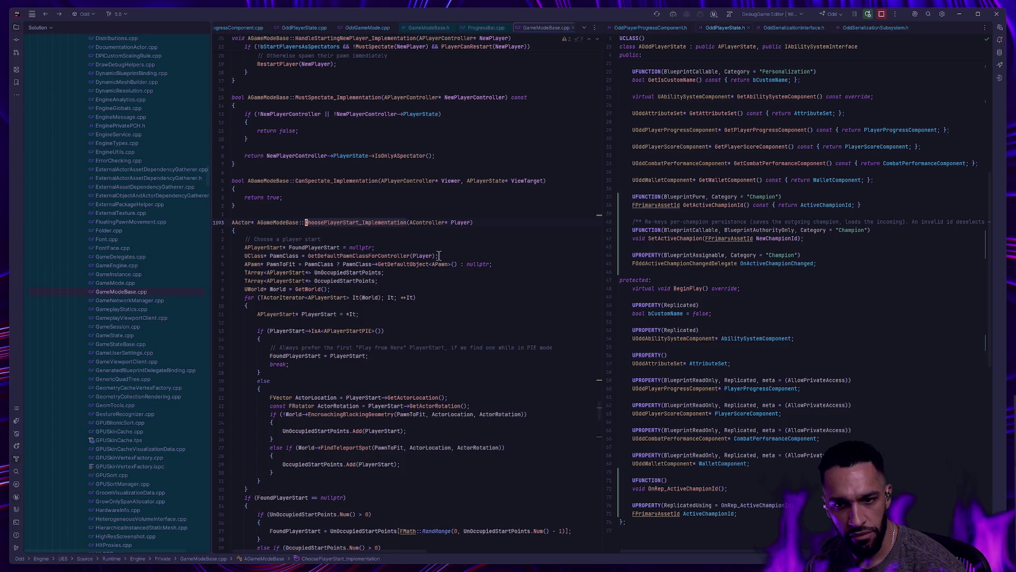
Step back to the engine's HandleStartingNewPlayer implementation and then its GameModeBase.h declaration.
key(ctrl+alt+Left)
key(ctrl+alt+Left)
key(ctrl+alt+Left)
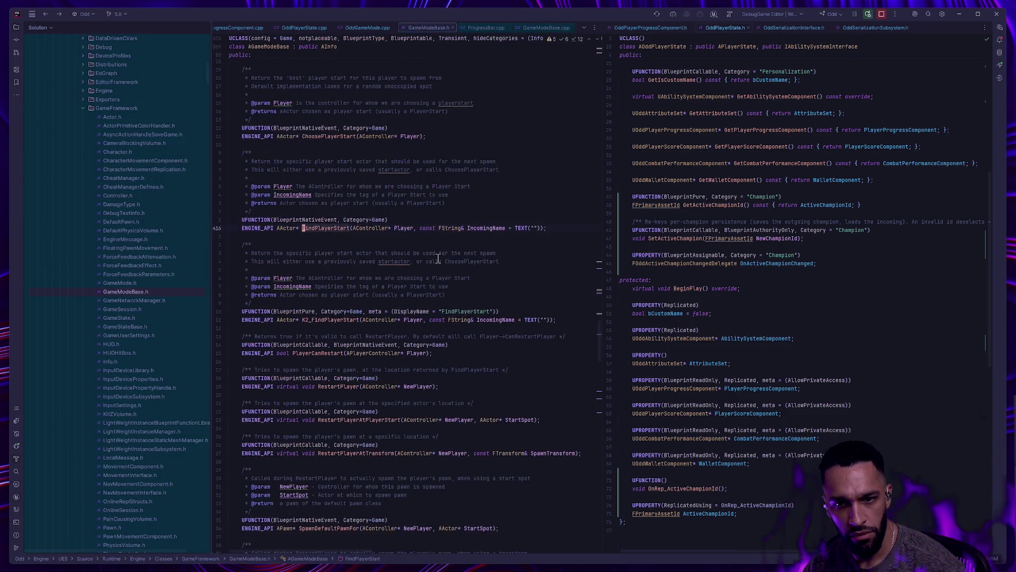
key(ctrl+alt+Left)
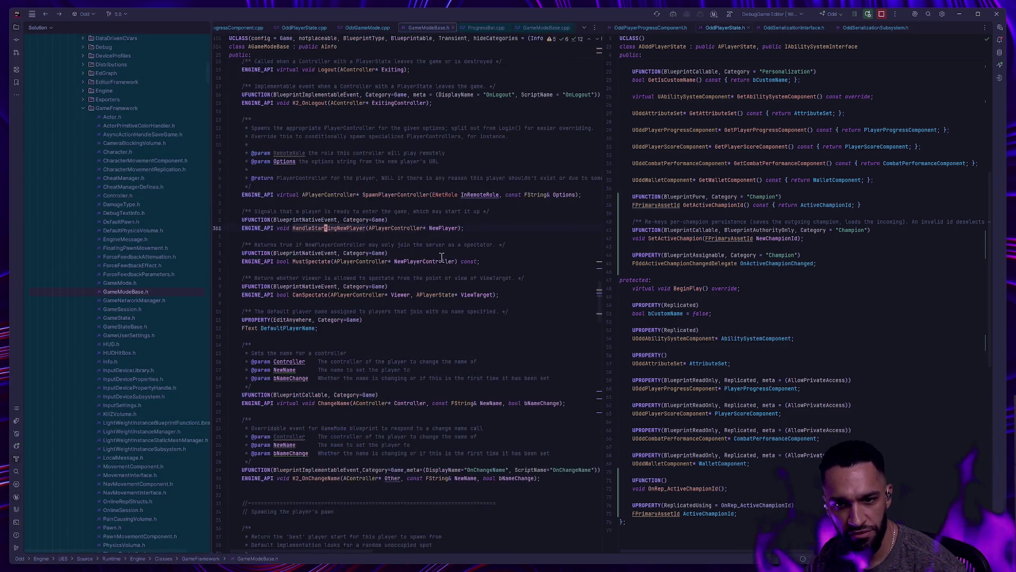
key(ctrl+alt+Left)
key(ctrl+alt+Left)
key(ctrl+alt+Left)
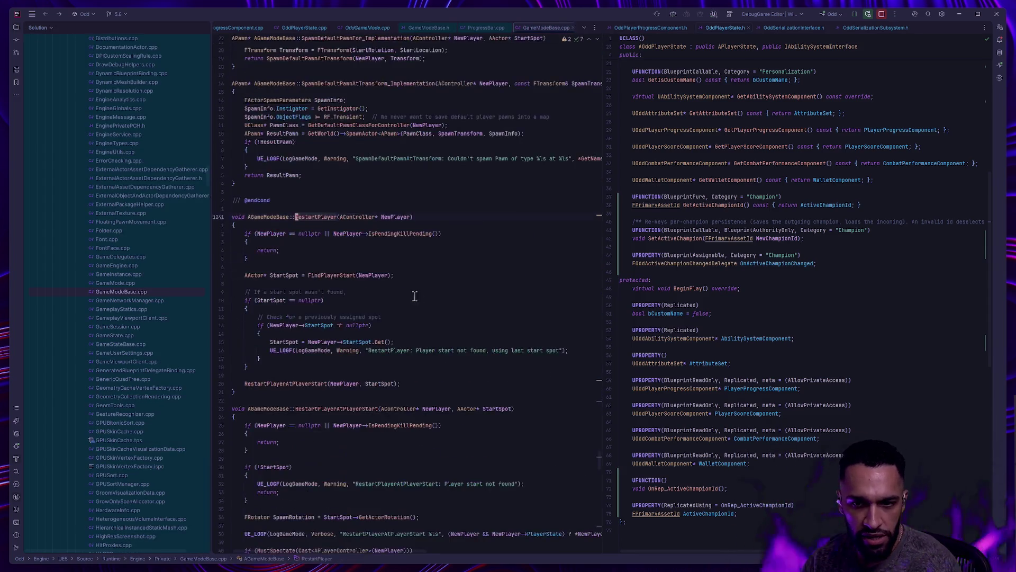
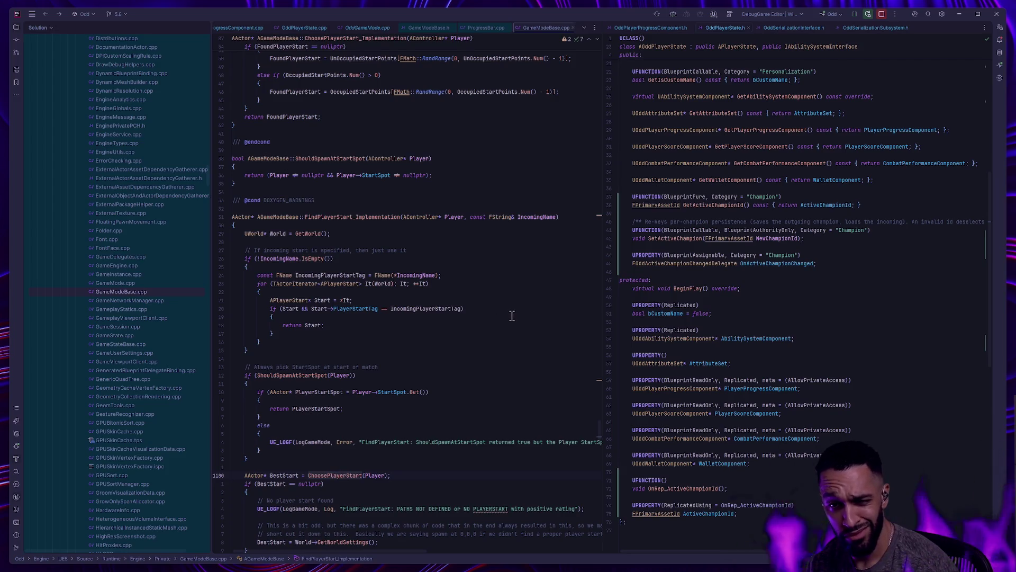
Set the Print String In String to 'Default Pawn', then compile and save BP_OddGameMode.
key(alt+Tab)
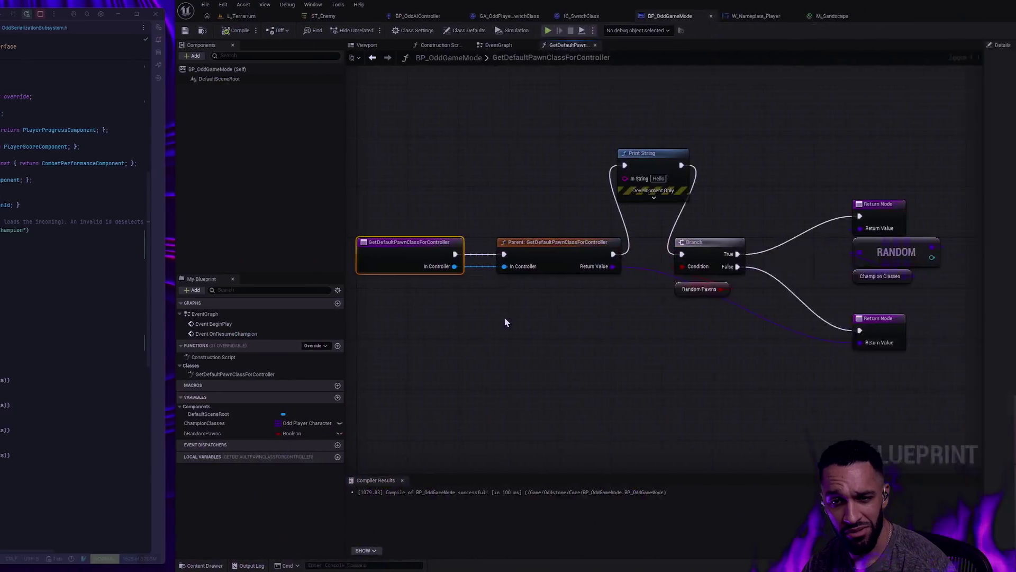
click(12, 32)
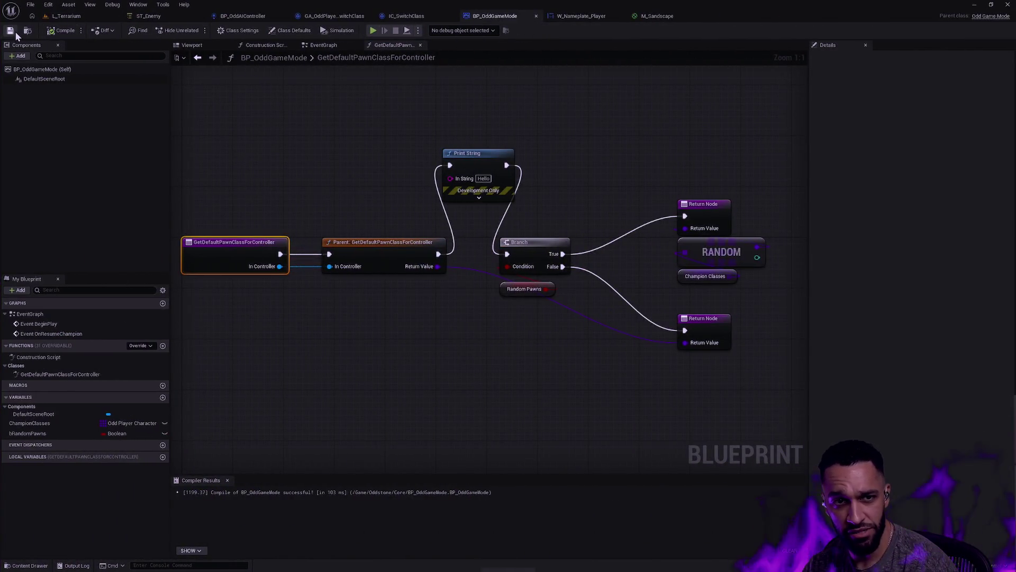
click(484, 179)
key(ctrl+v)
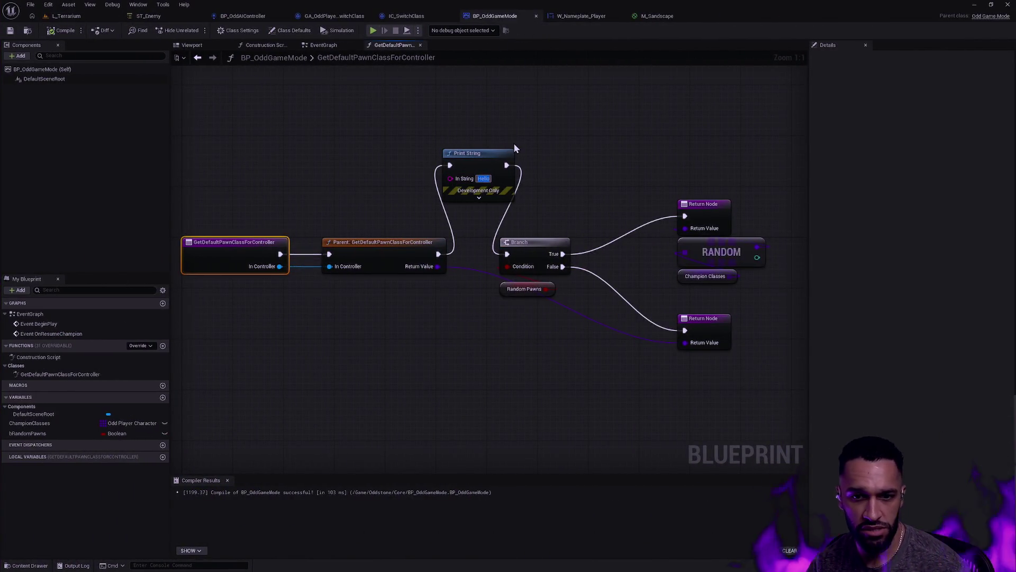
text(Default Pawn)
key(Return)
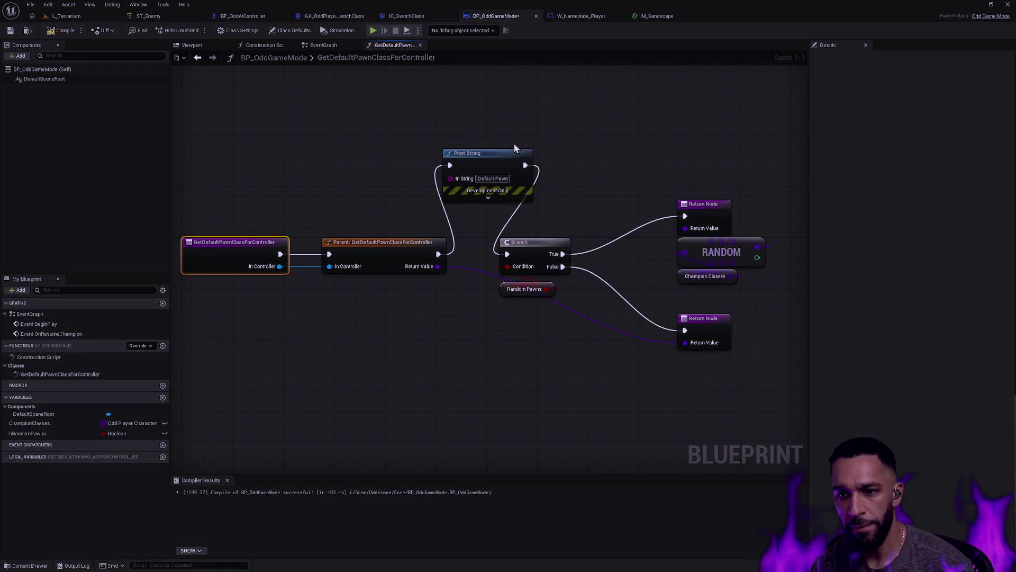
click(61, 31)
click(10, 30)
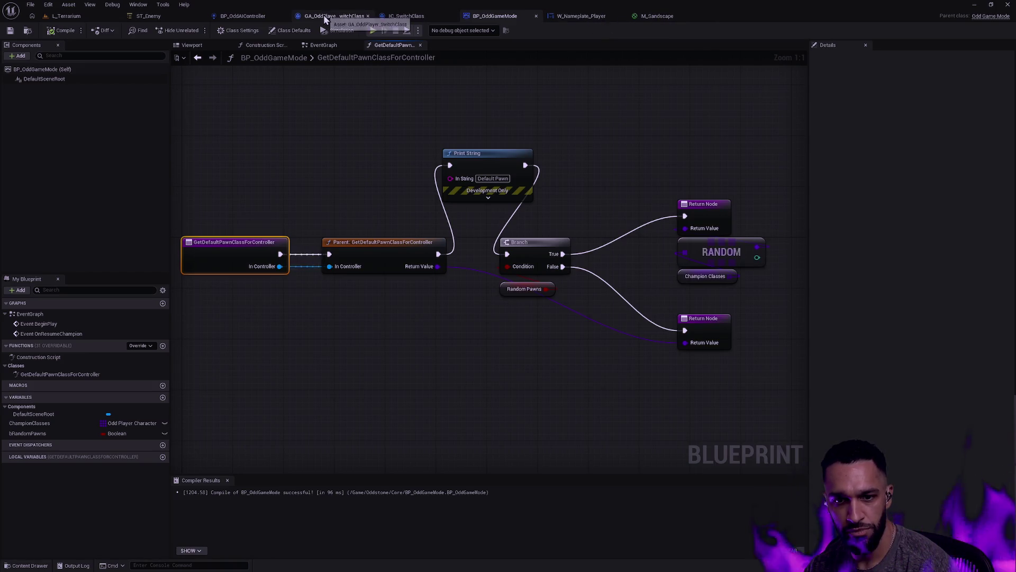
Inspect the EventGraph's Resume Champion Print String node.
click(323, 46)
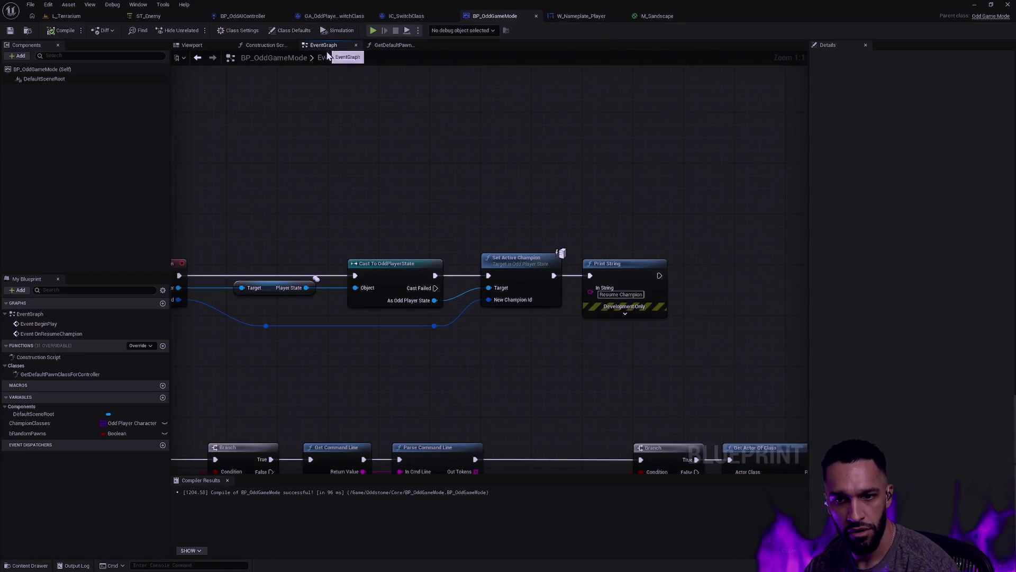
drag(537, 183, 498, 178)
drag(559, 137, 405, 126)
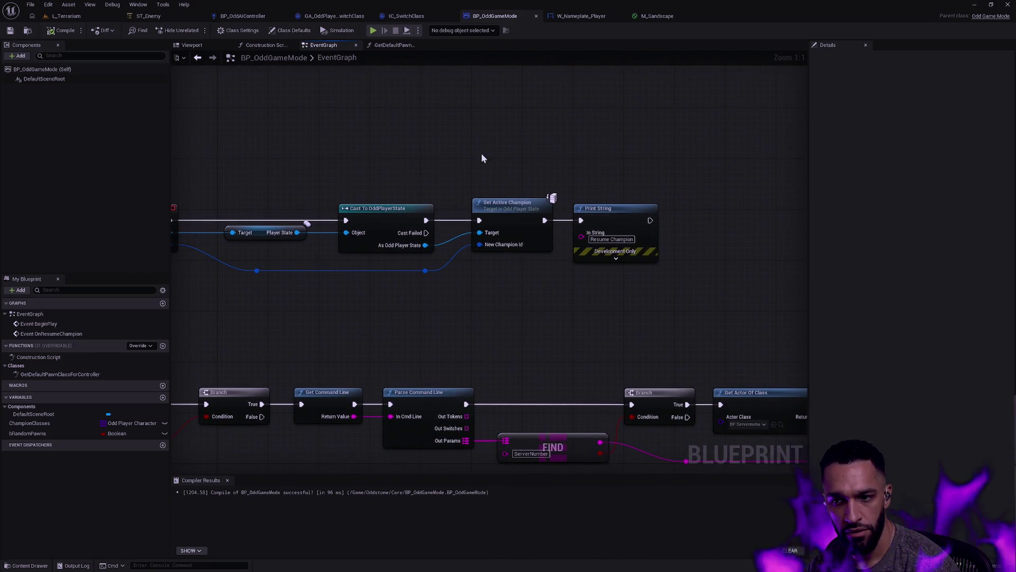
drag(576, 155, 651, 289)
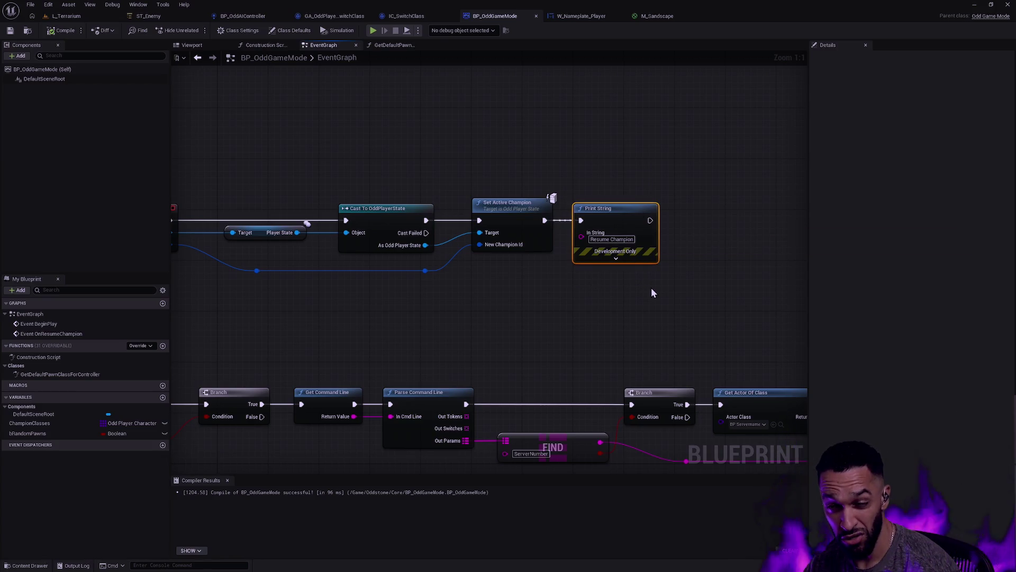
drag(471, 153, 602, 163)
drag(726, 165, 773, 319)
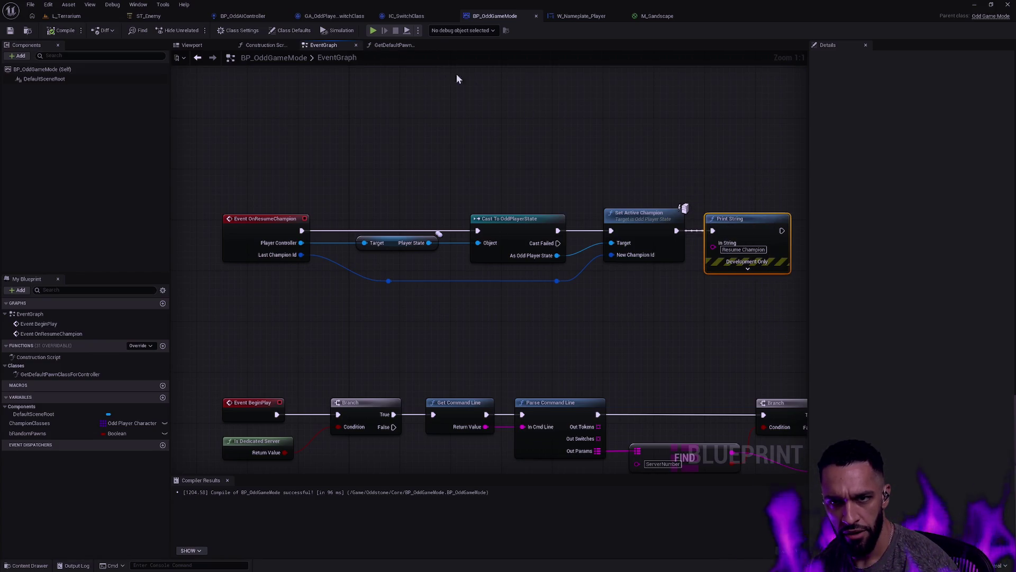
Recheck GetDefaultPawnClassForController and the EventGraph, then go to the L_Terrarium level.
click(393, 47)
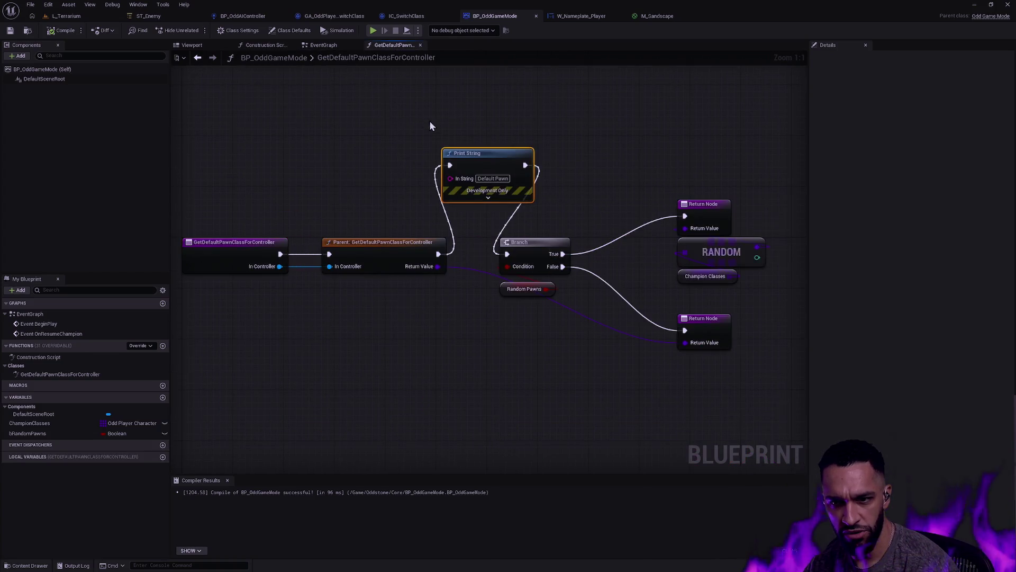
click(323, 45)
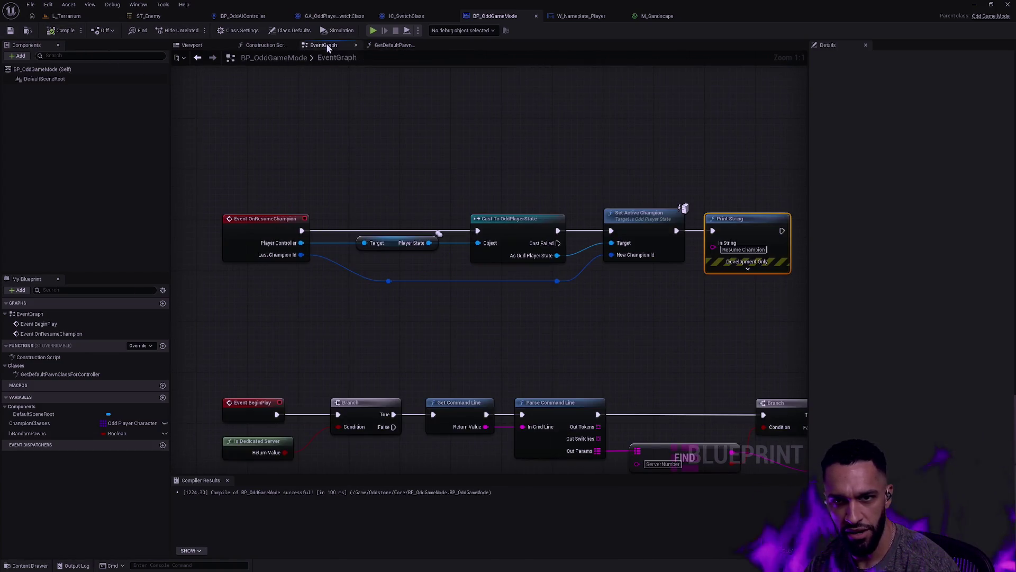
click(162, 15)
click(66, 16)
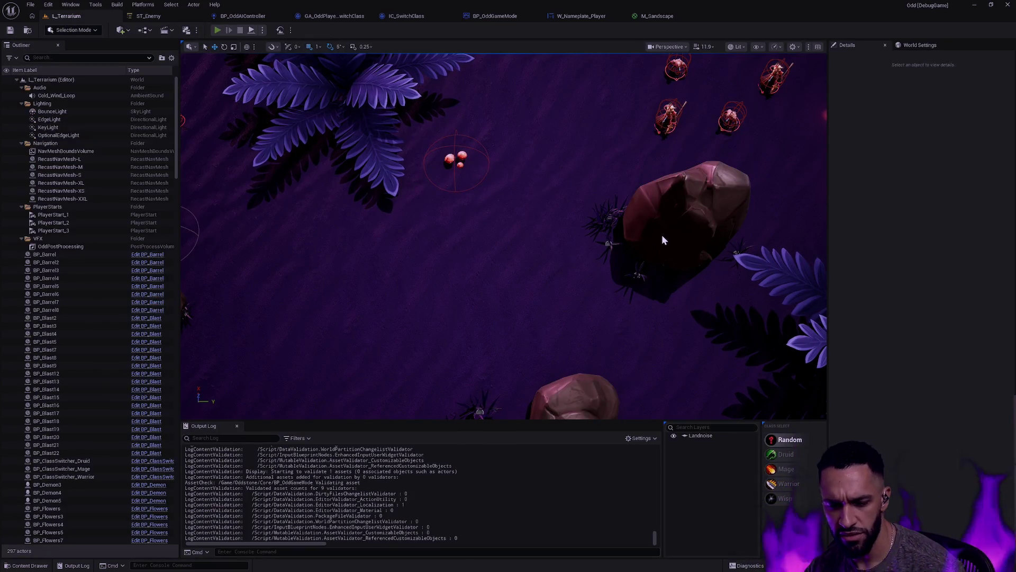
Play in L_Terrarium, stop, replay, and filter the Output Log for 'resume'.
key(alt+p)
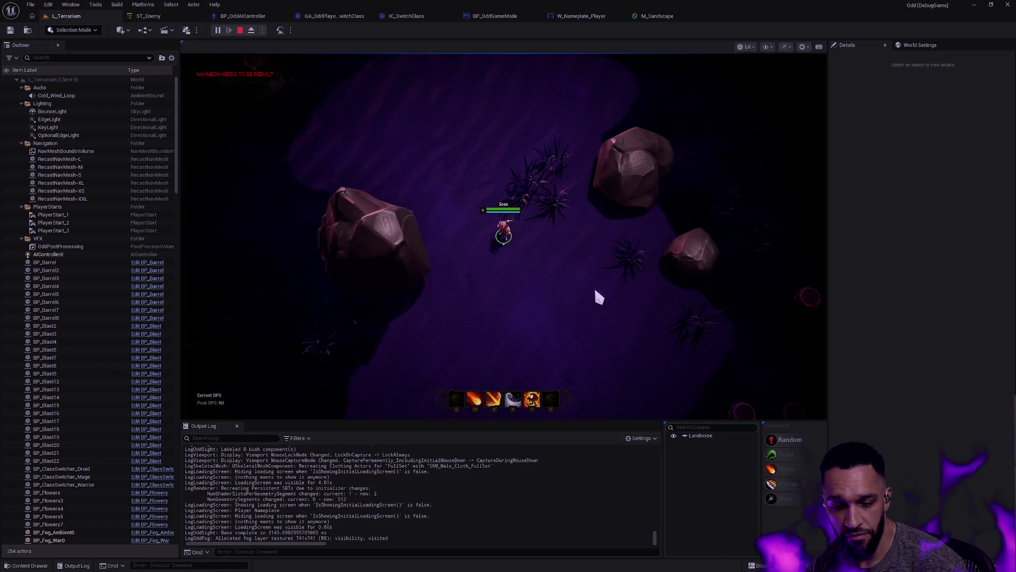
key(Left)
scroll(507, 490, up, 2)
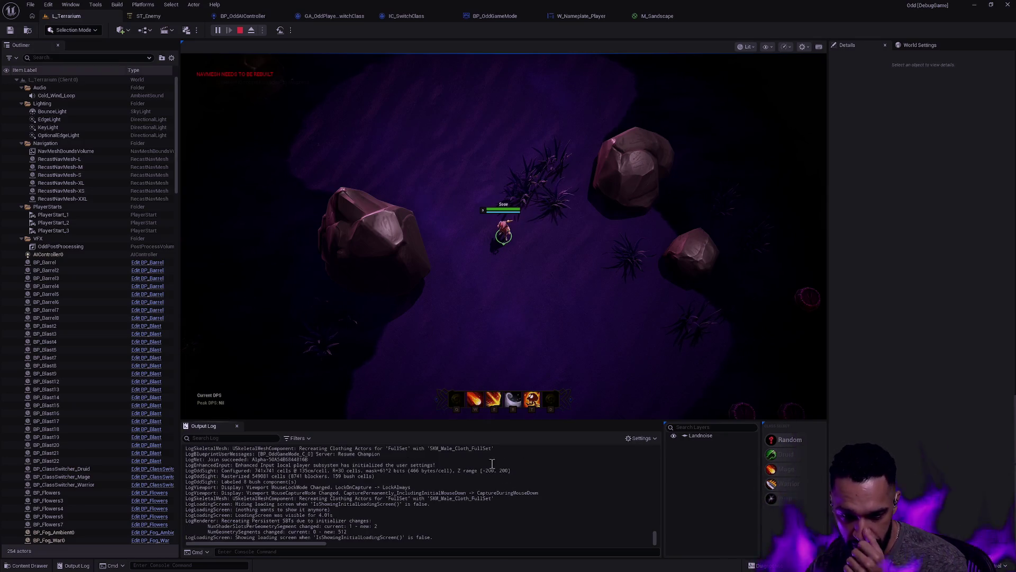
key(Escape)
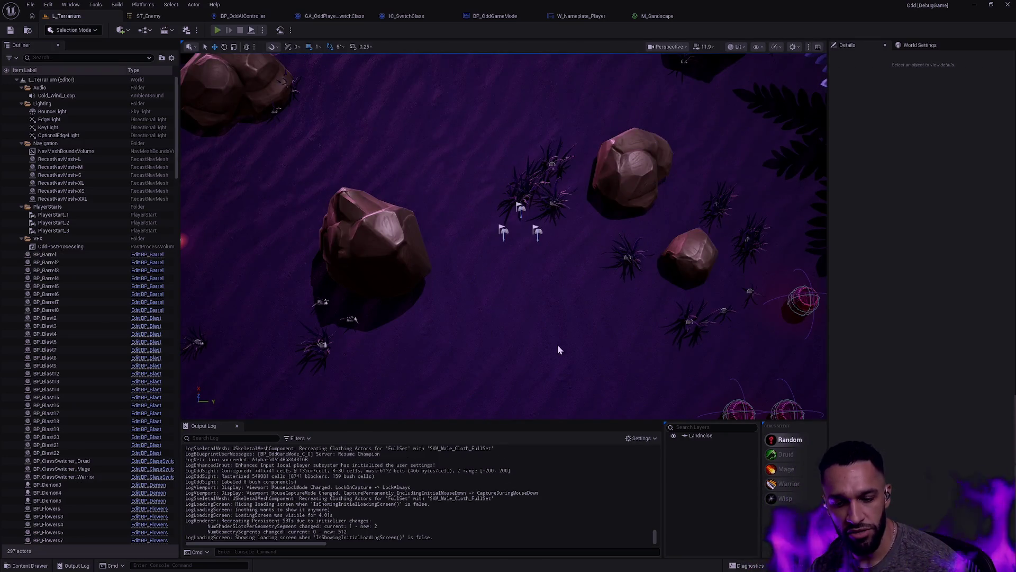
key(alt+p)
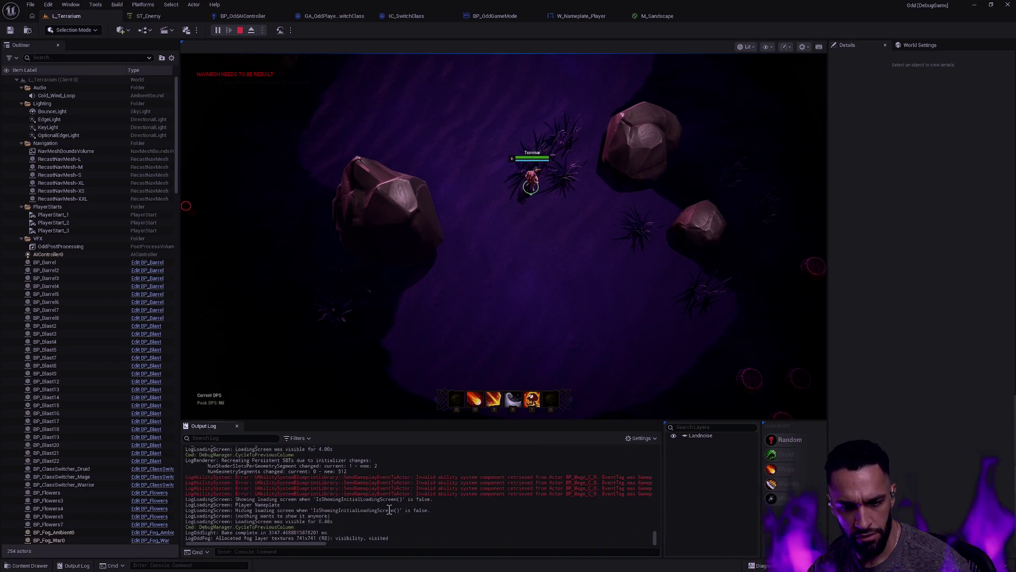
click(242, 439)
text(resume)
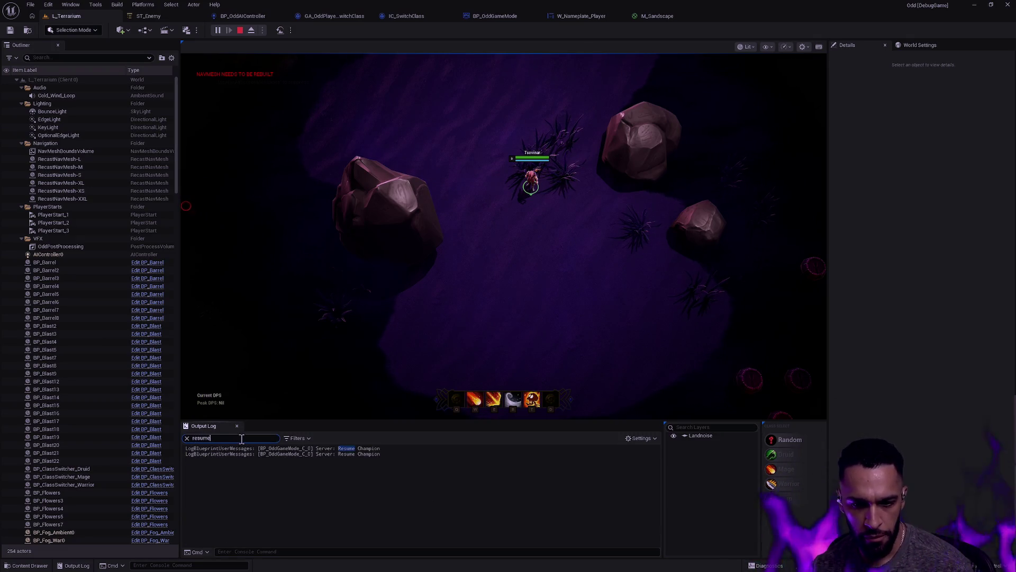
Clear the Output Log filter and scroll through the full unfiltered log.
key(ctrl+a)
key(BackSpace)
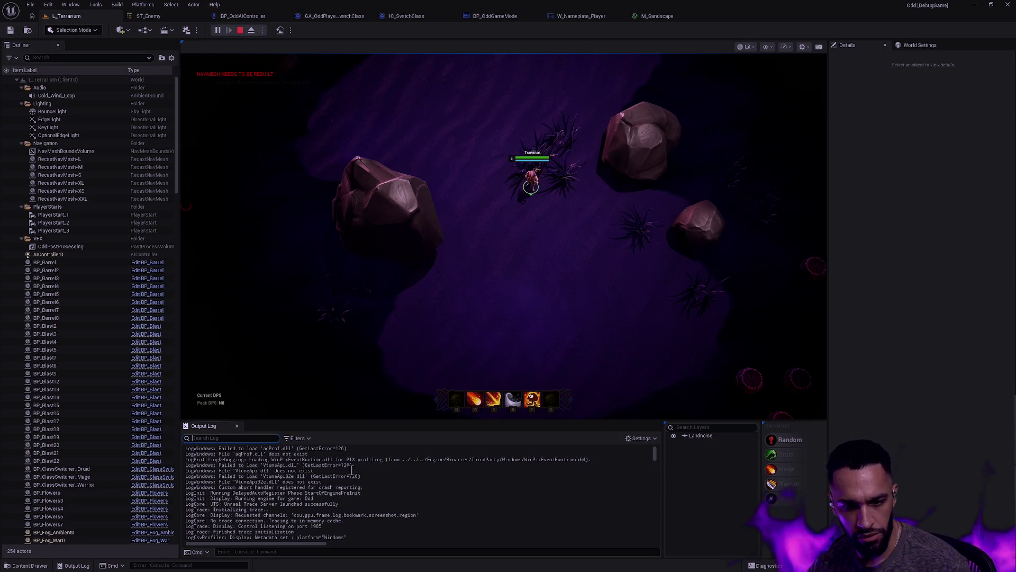
scroll(349, 471, down, 2)
scroll(367, 483, down, 5)
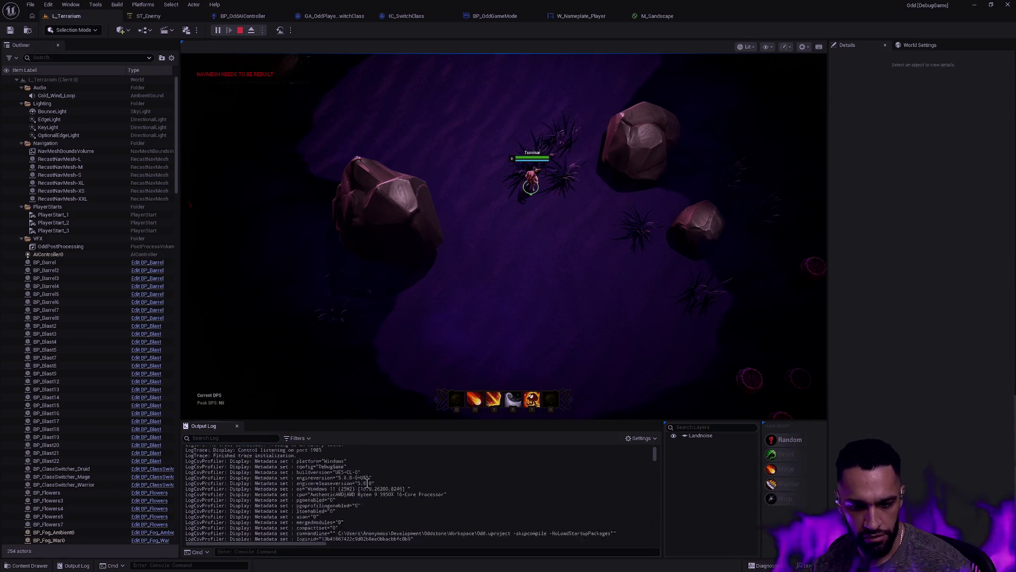
scroll(398, 484, down, 3)
scroll(399, 485, down, 10)
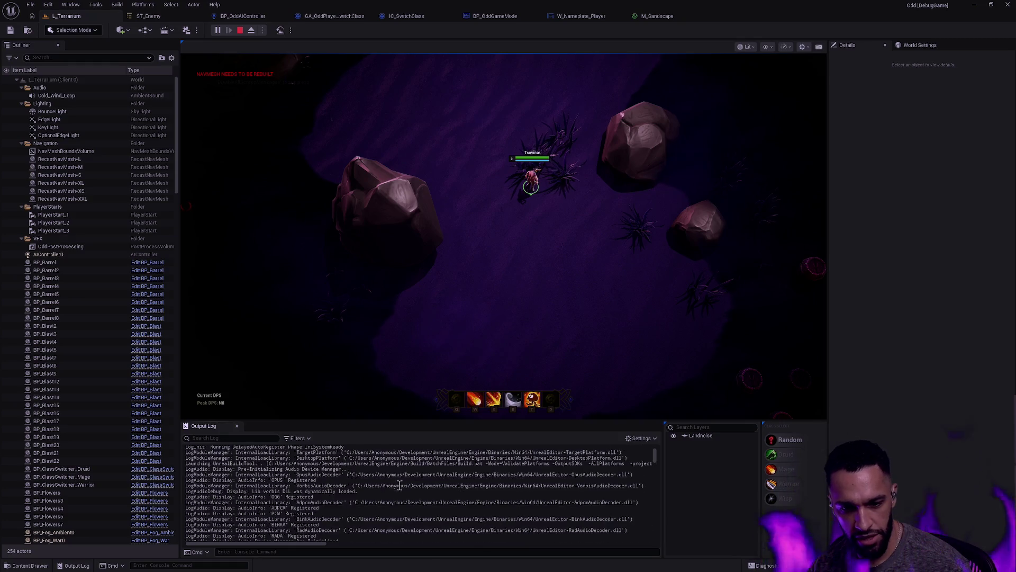
drag(655, 460, 650, 541)
scroll(424, 524, up, 2)
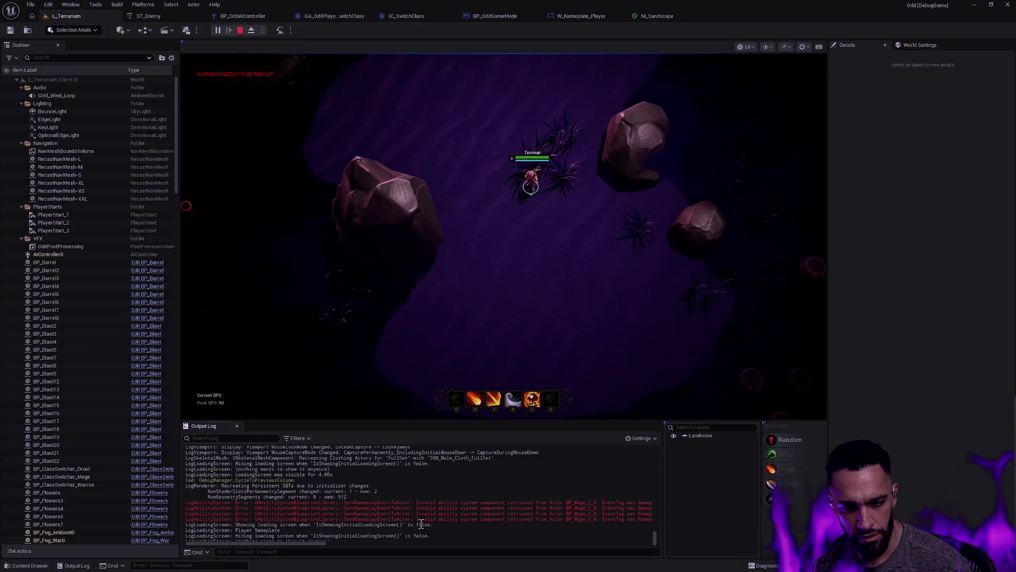
scroll(428, 513, up, 2)
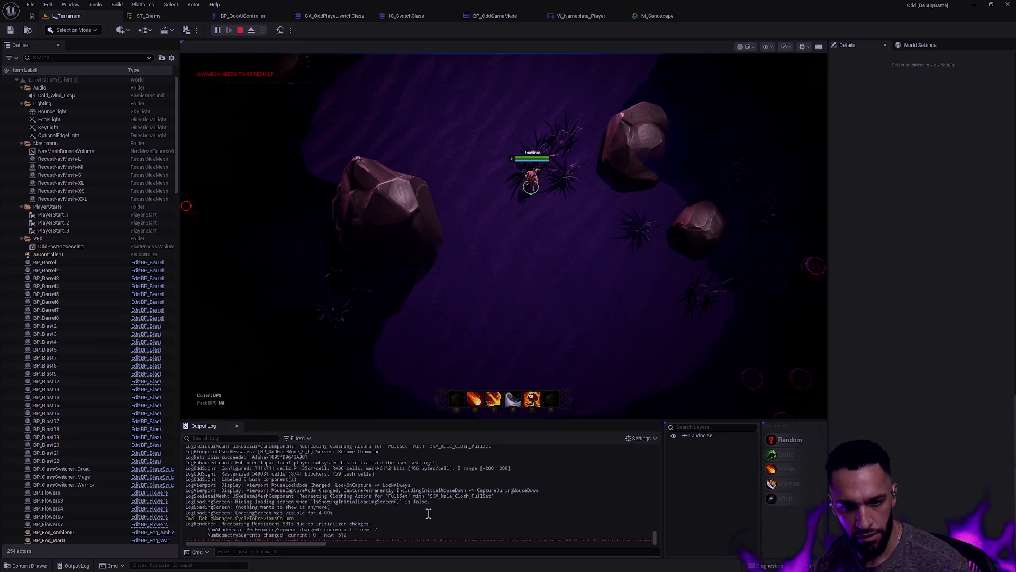
scroll(428, 513, up, 3)
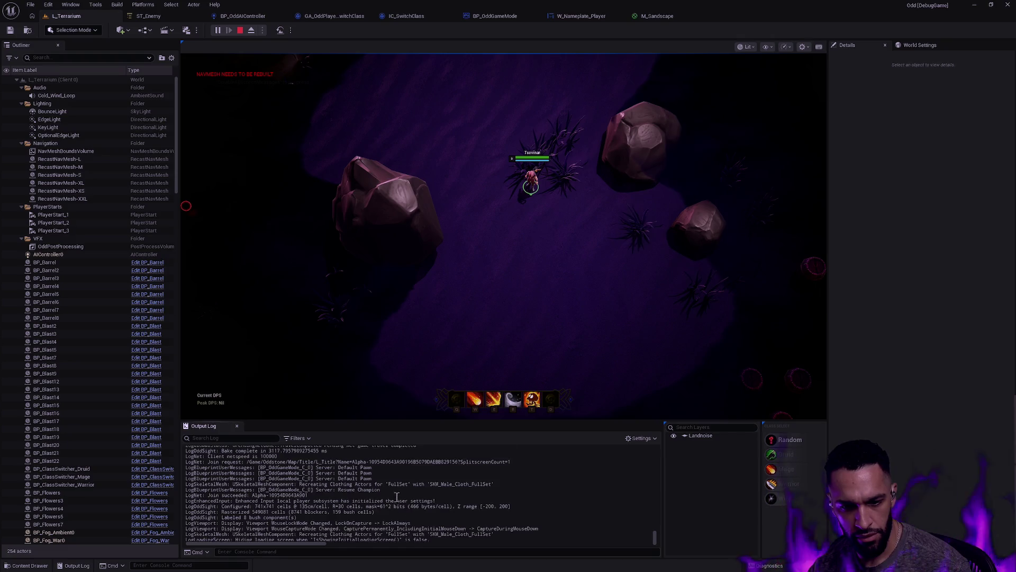
mouse_move(372, 491)
mouse_down()
mouse_move(336, 480)
mouse_move(355, 503)
mouse_move(385, 503)
mouse_up()
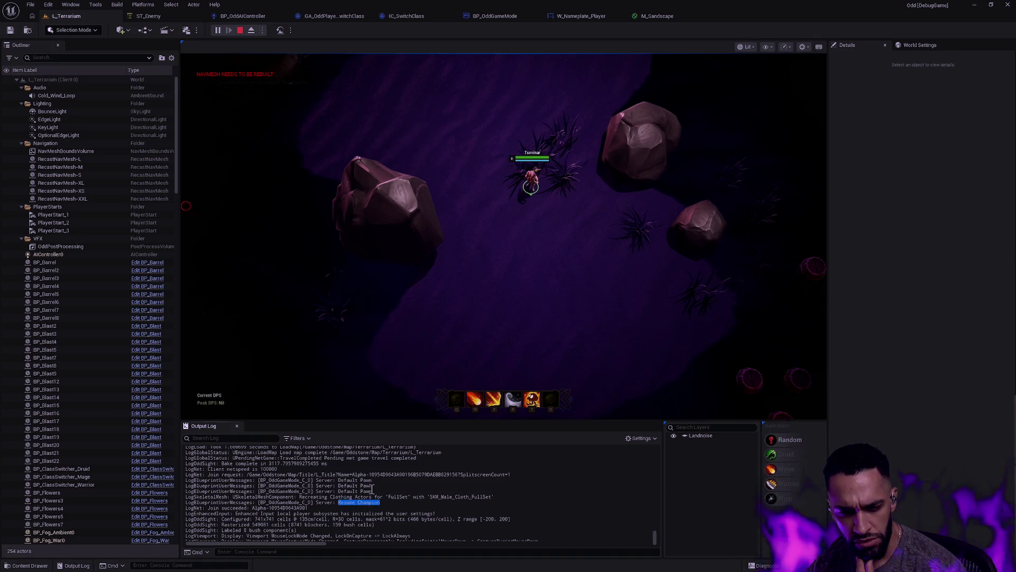
Review the Default Pawn Print String in BP_OddGameMode's GetDefaultPawnClassForController.
click(582, 19)
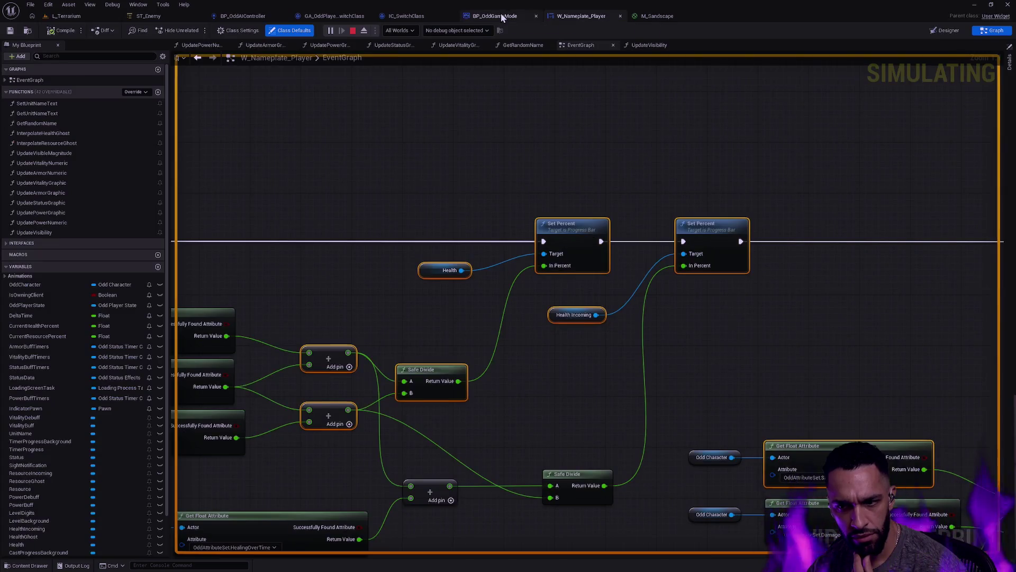
click(503, 19)
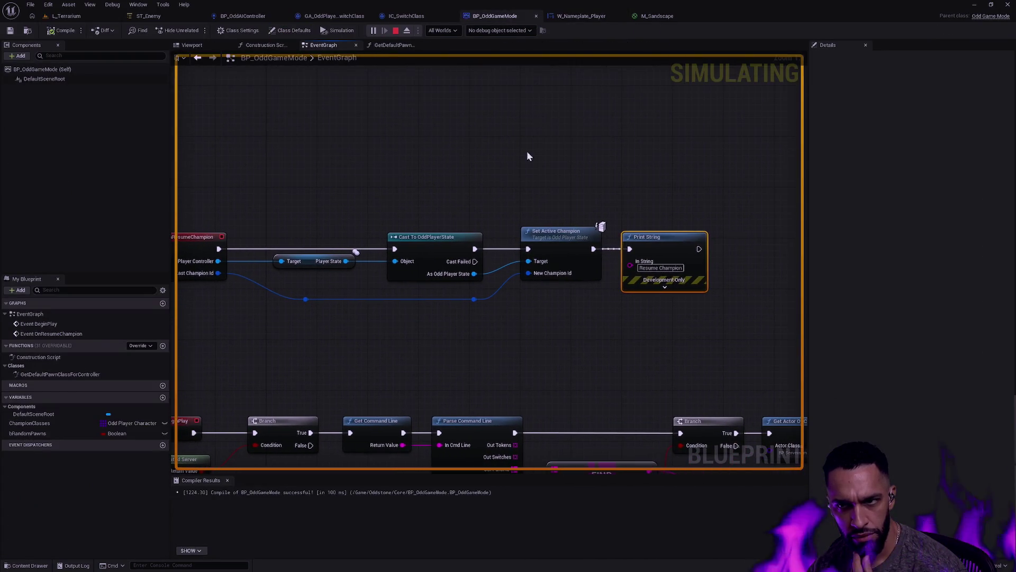
click(392, 45)
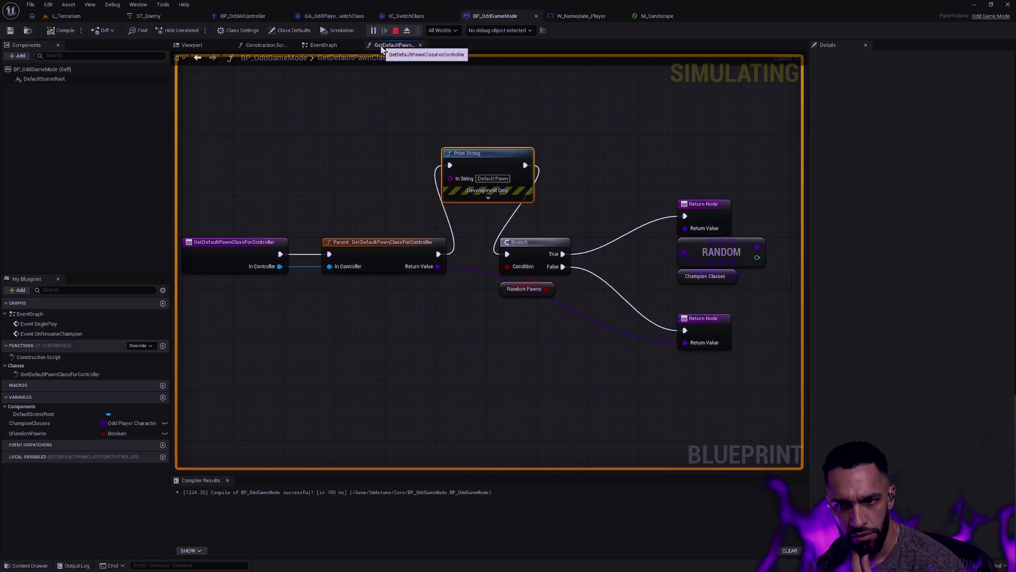
drag(442, 137, 577, 214)
In the running level's Output Log, highlight the Resume Champion and Default Pawn lines.
click(66, 16)
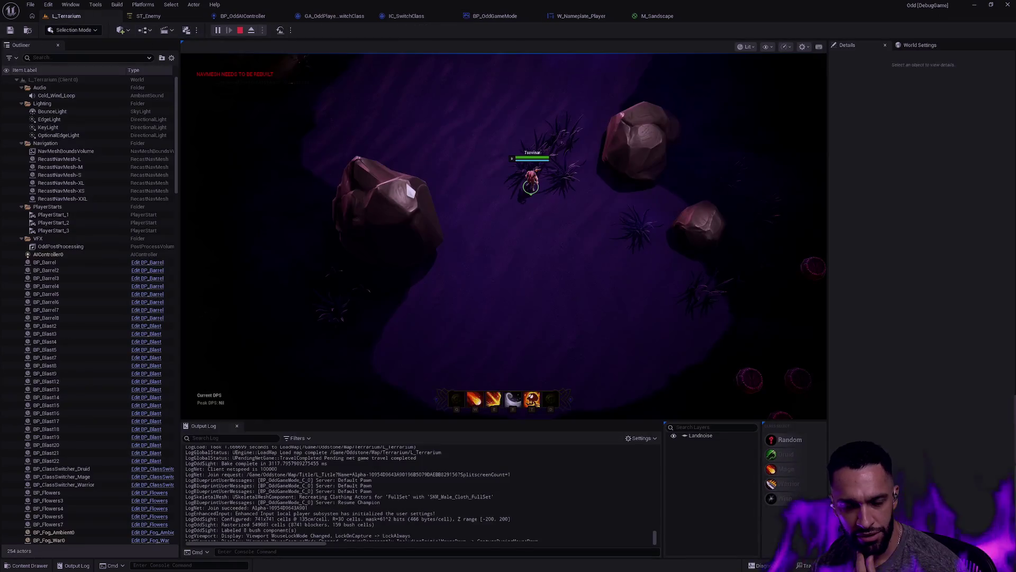
mouse_move(380, 502)
mouse_down()
mouse_move(308, 508)
mouse_move(338, 504)
mouse_up()
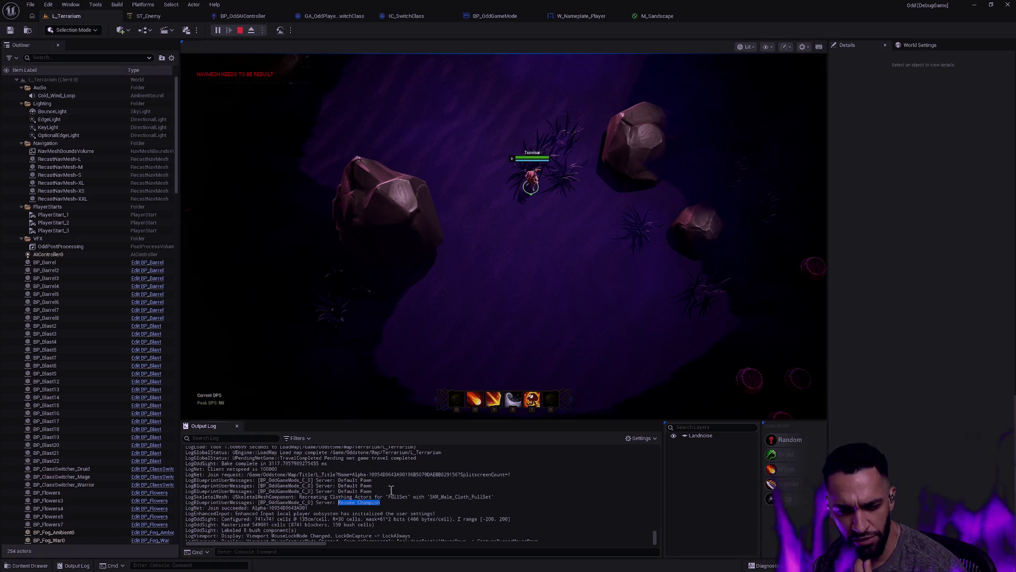
mouse_move(338, 480)
mouse_down()
mouse_move(374, 481)
mouse_move(339, 504)
mouse_move(355, 504)
mouse_move(338, 505)
mouse_up()
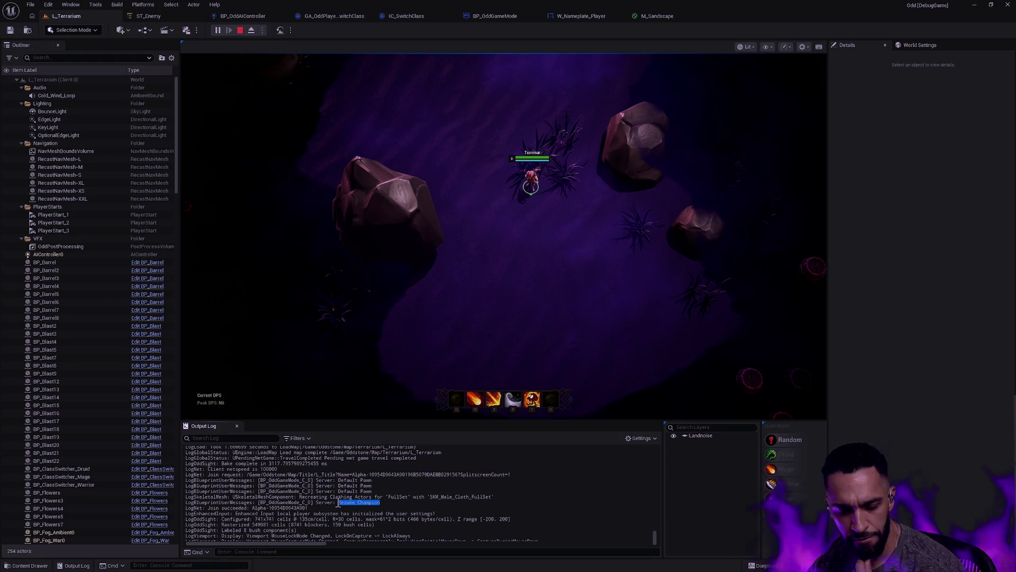
mouse_move(352, 492)
mouse_down()
mouse_move(371, 480)
mouse_move(332, 480)
mouse_up()
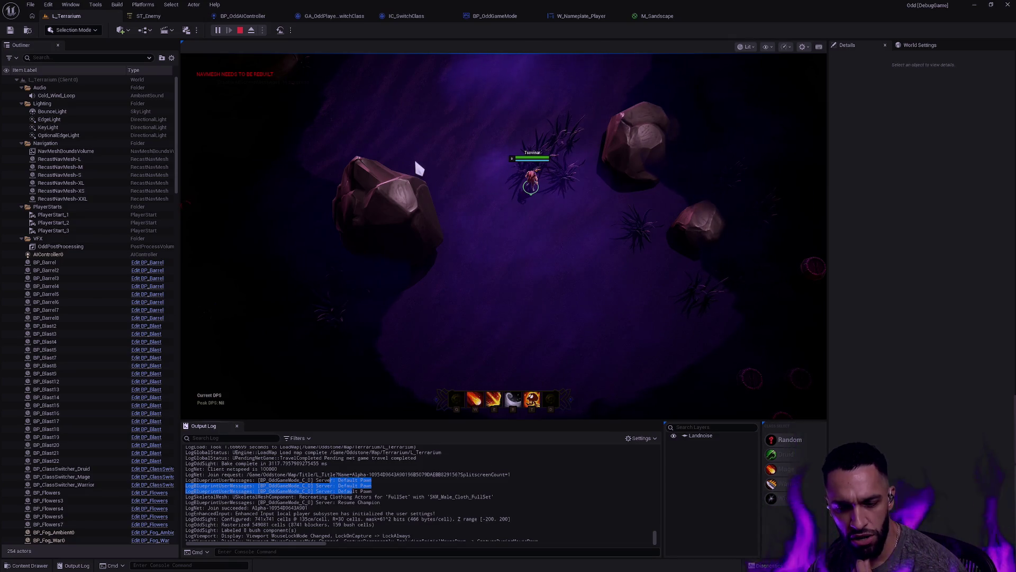
key(ctrl+super+Left)
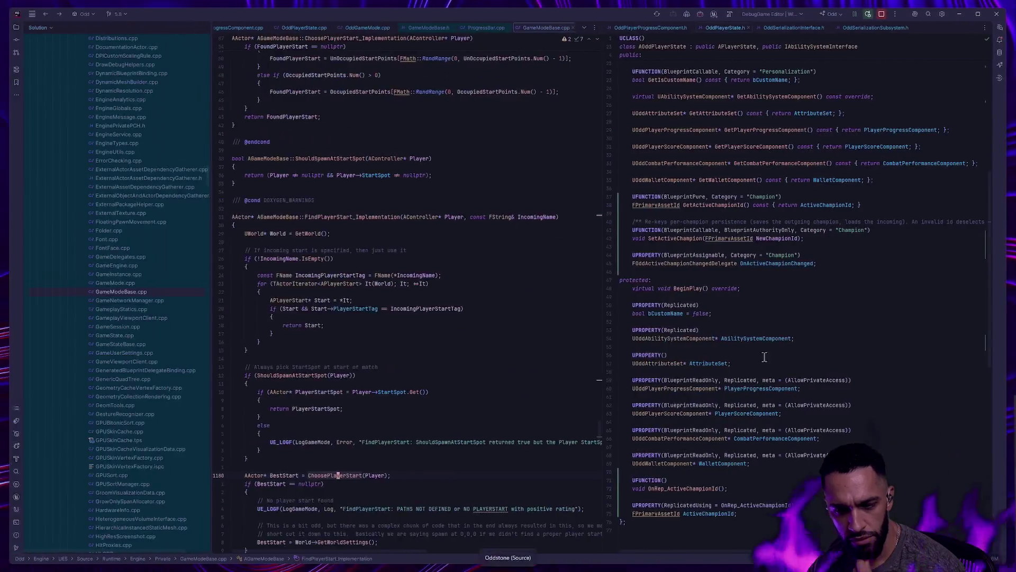
Switch desktops from Rider to the terminal chat windows.
key(ctrl+super+Left)
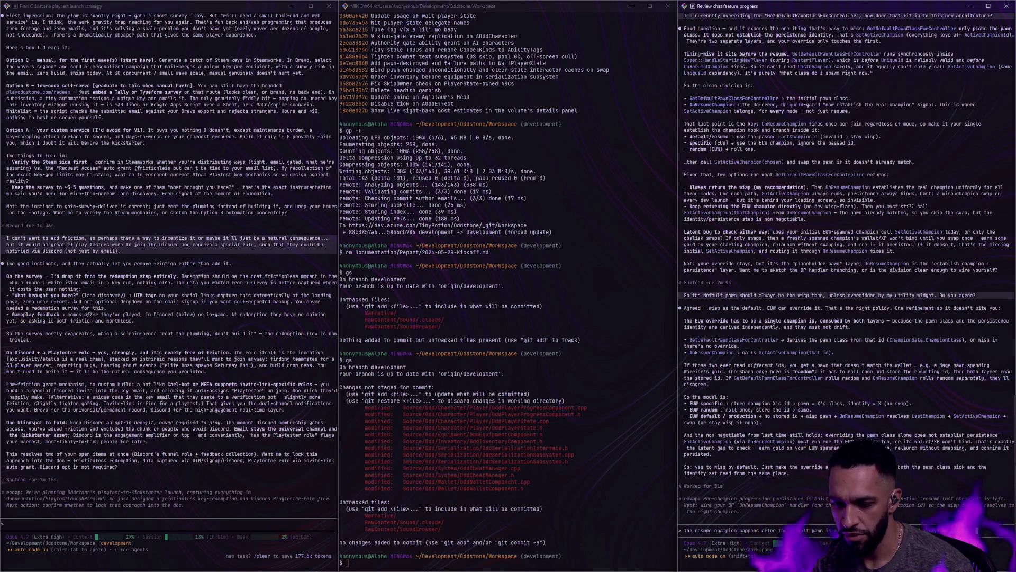
Finish the Claude Code question about the utility widget overriding the default pawn, then return to Unreal.
text(utilit)
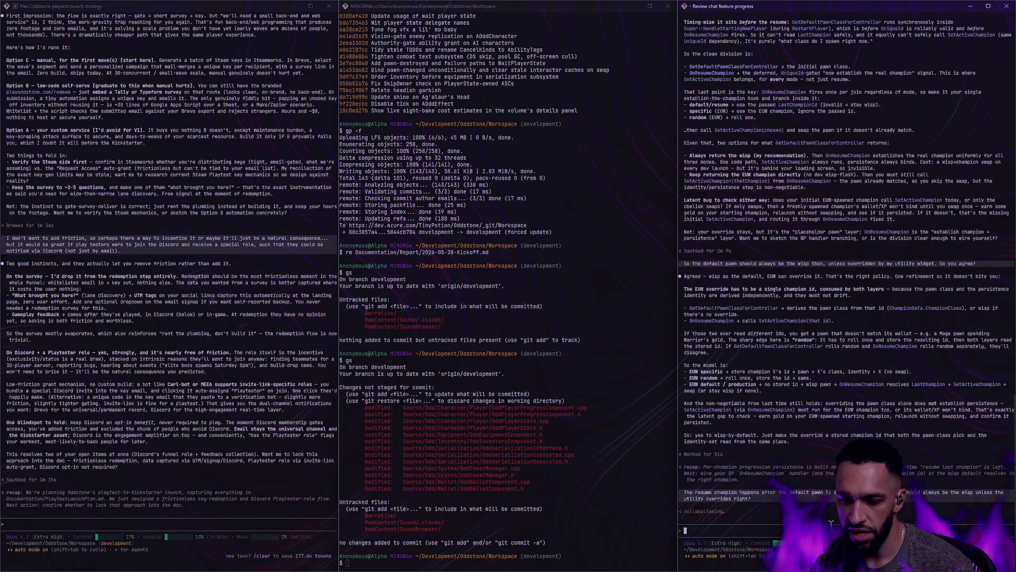
key(alt+Tab)
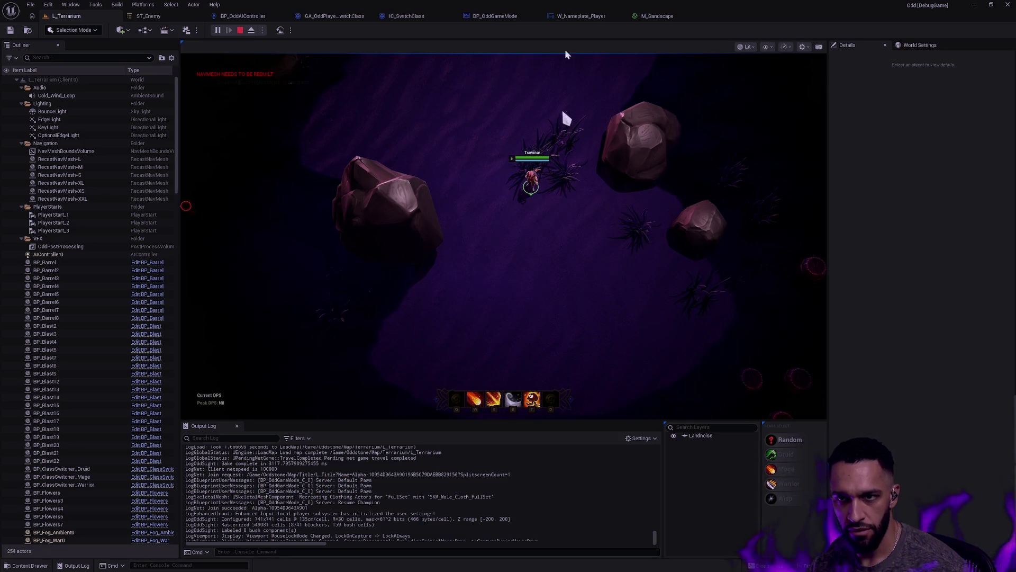
Delete the Default Pawn Print String node and wire the Parent call's exec into the Branch.
click(495, 17)
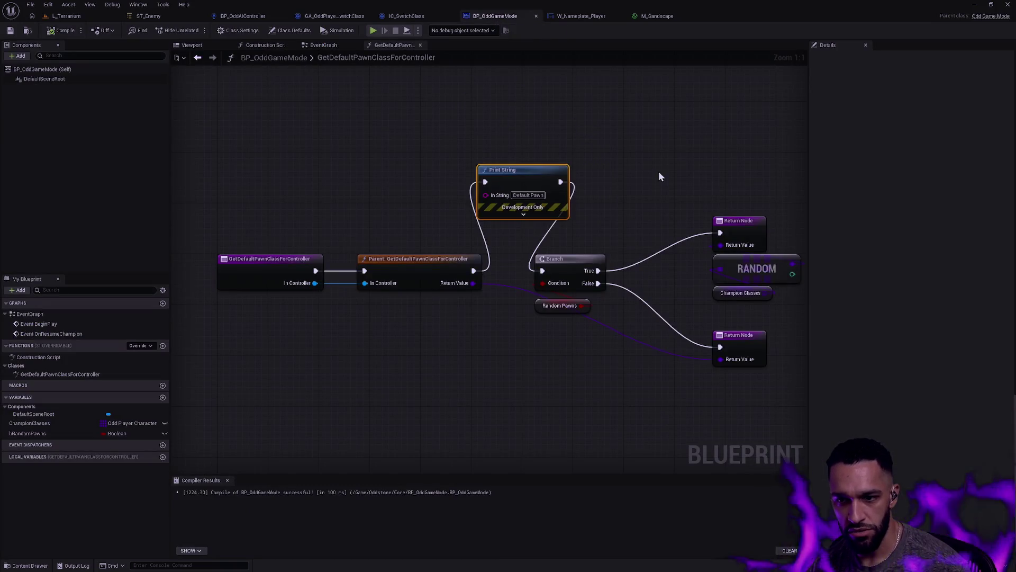
key(Delete)
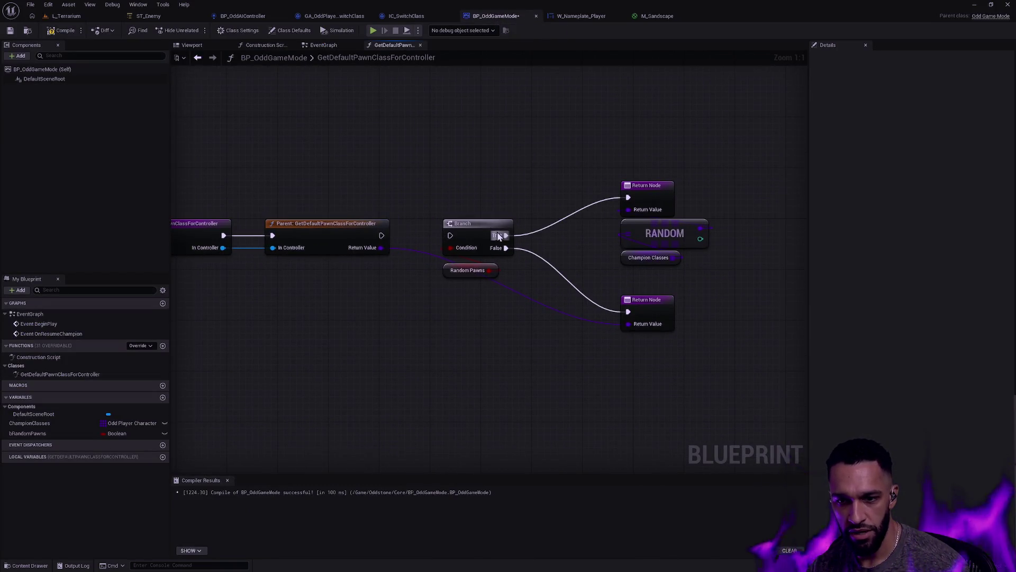
drag(380, 235, 451, 236)
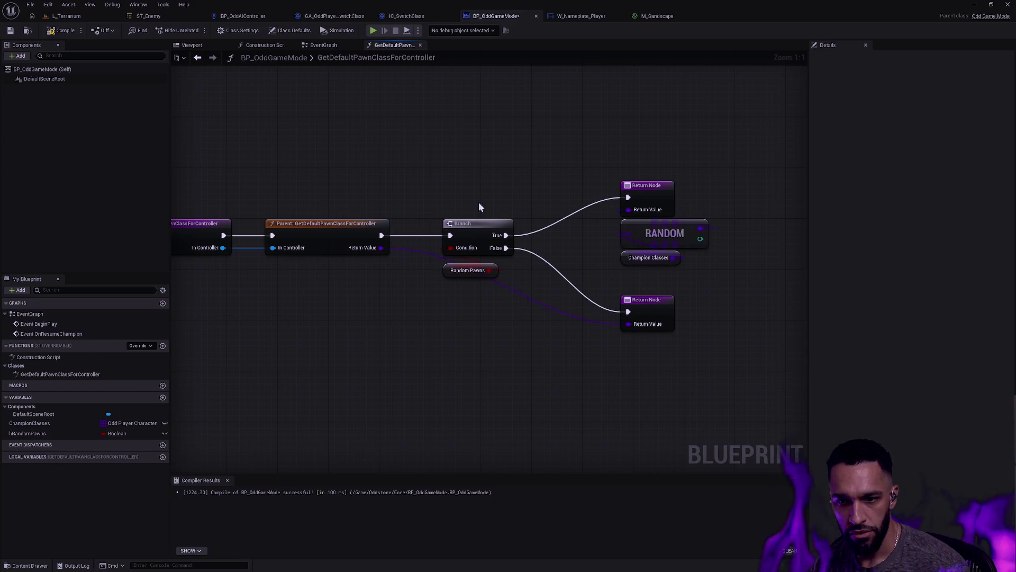
click(589, 134)
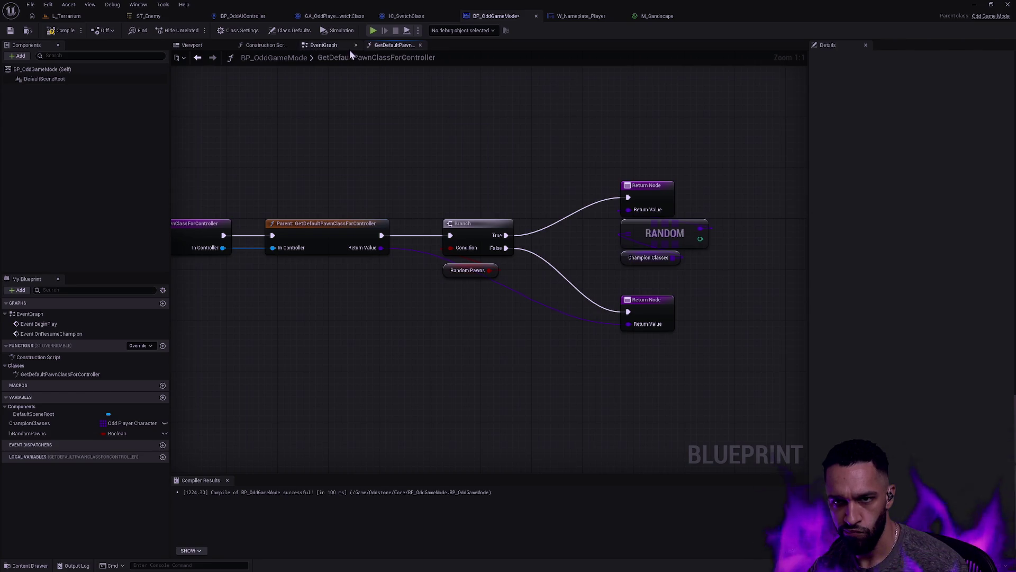
key(ctrl+space)
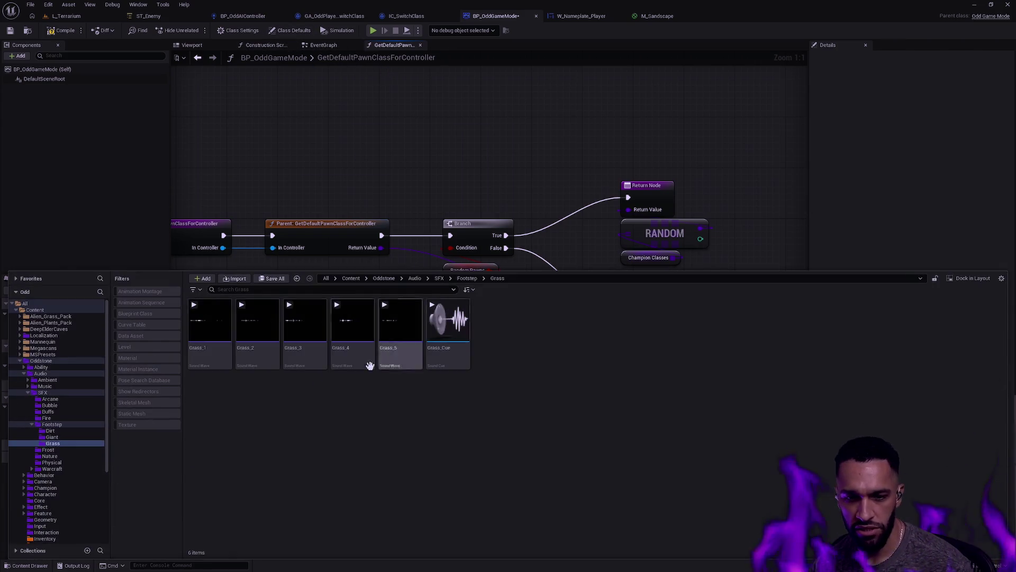
Browse Plugins > Odd Editor Tools > UtilityWidget > Supercontrol and open EUW_Supercontrol.
click(51, 497)
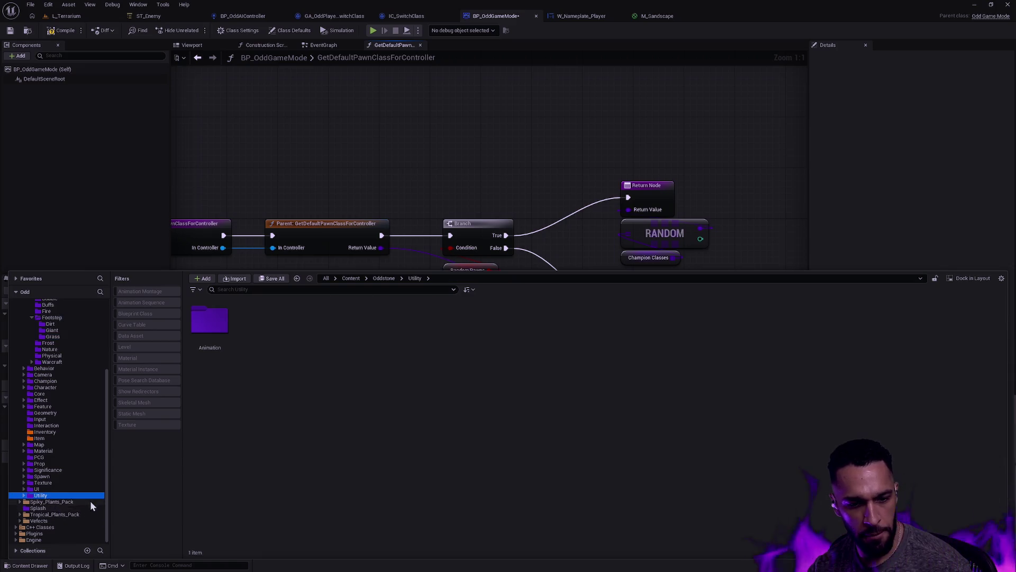
click(55, 530)
double_click(490, 345)
double_click(193, 321)
double_click(211, 323)
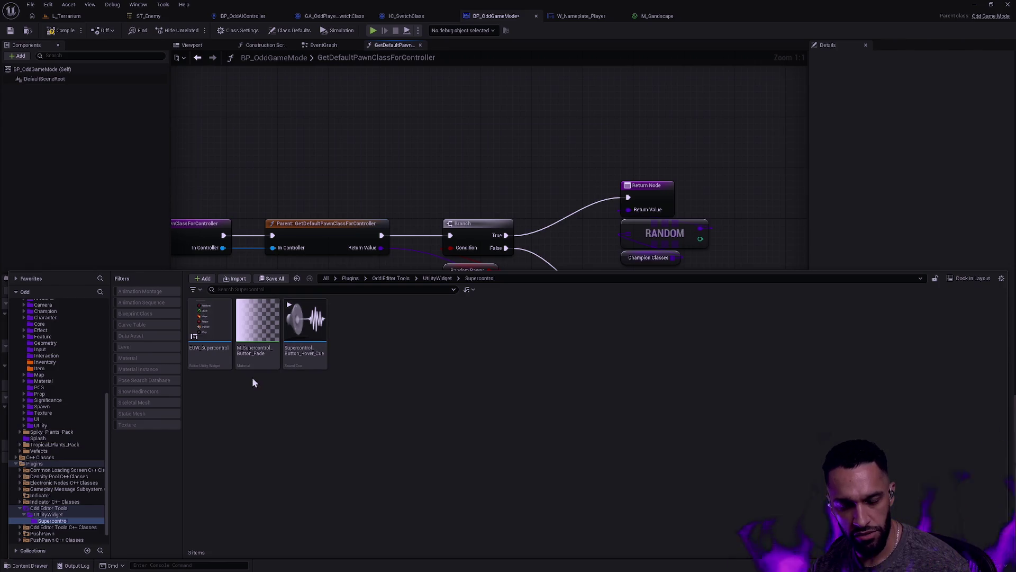
double_click(218, 360)
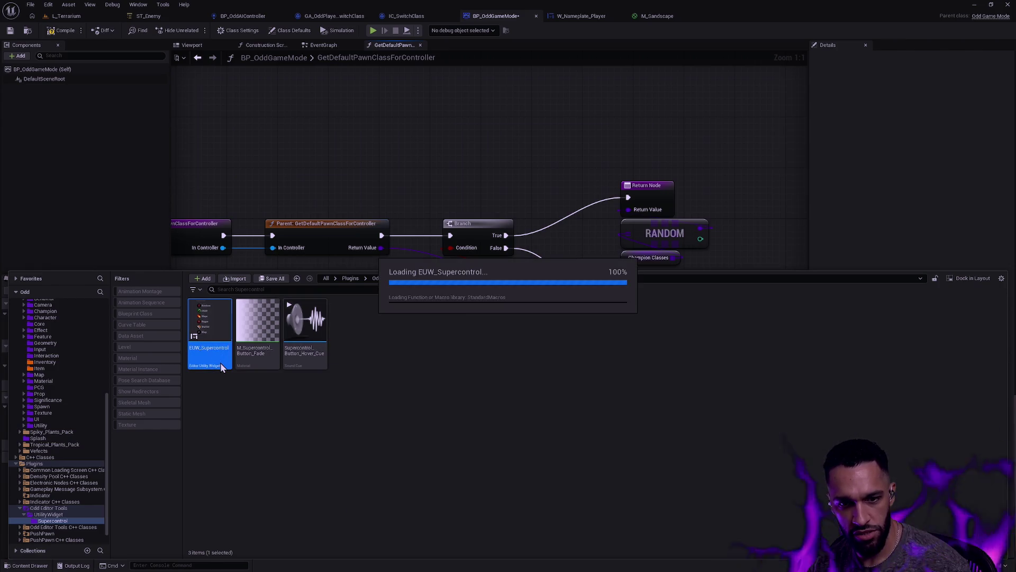
scroll(512, 298, up, 6)
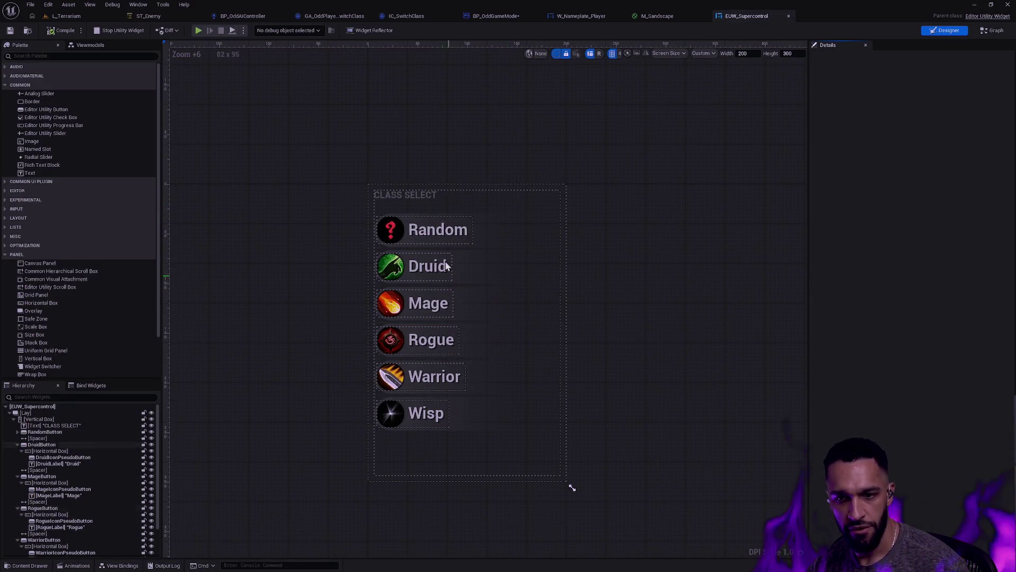
Select and deselect the Random class button, then switch the widget to Graph view.
click(429, 228)
click(325, 307)
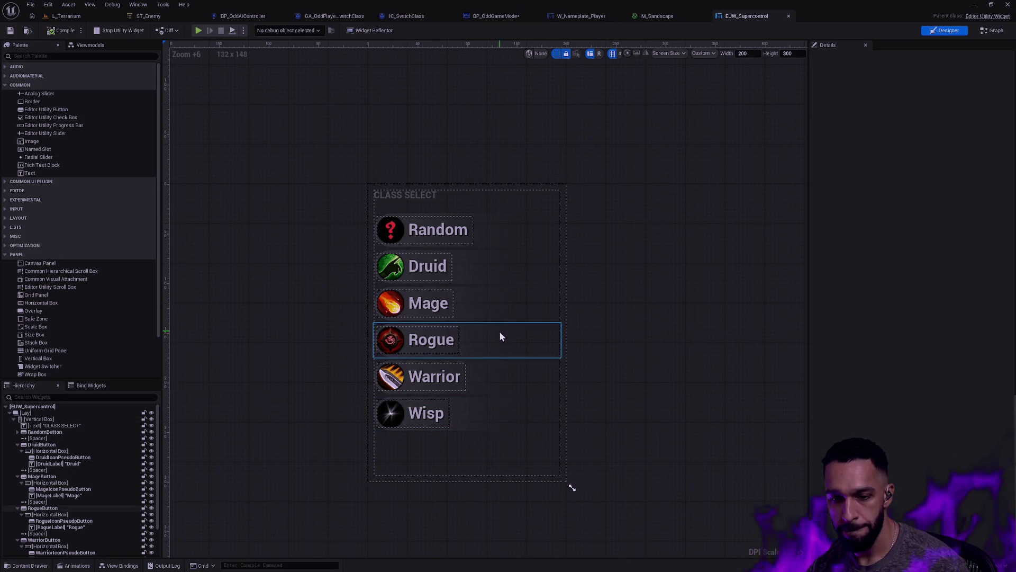
click(993, 32)
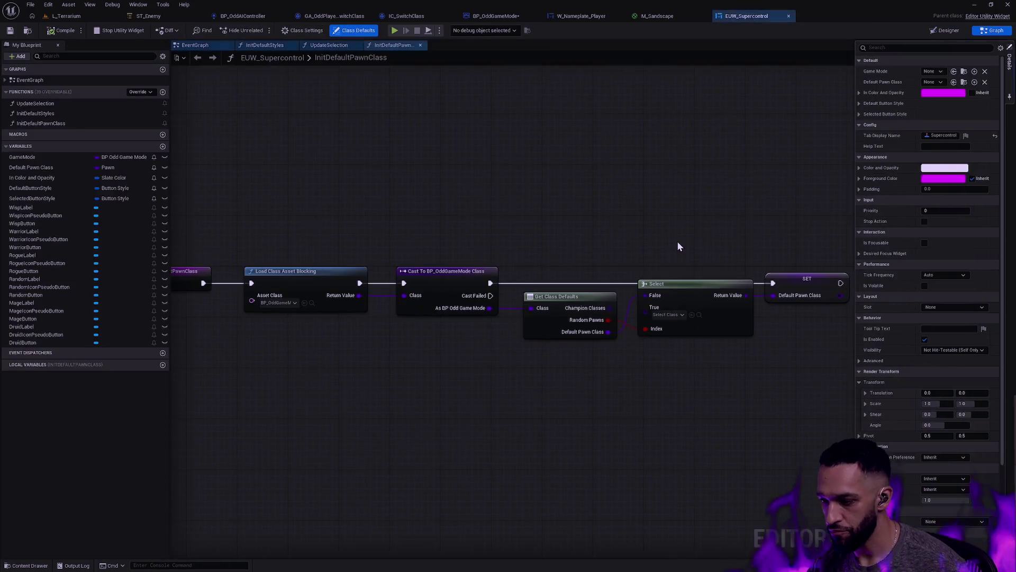
Inspect the InitDefaultPawnClass chain from Load Class Asset Blocking to SET Default Pawn Class.
mouse_move(668, 243)
mouse_down()
mouse_move(513, 251)
mouse_move(744, 243)
mouse_up()
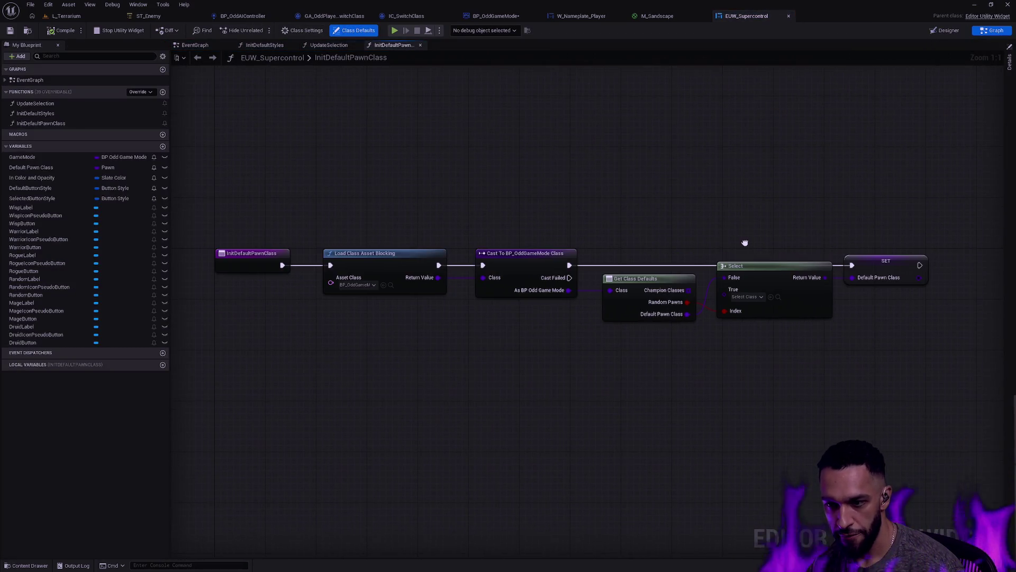
drag(863, 238, 897, 302)
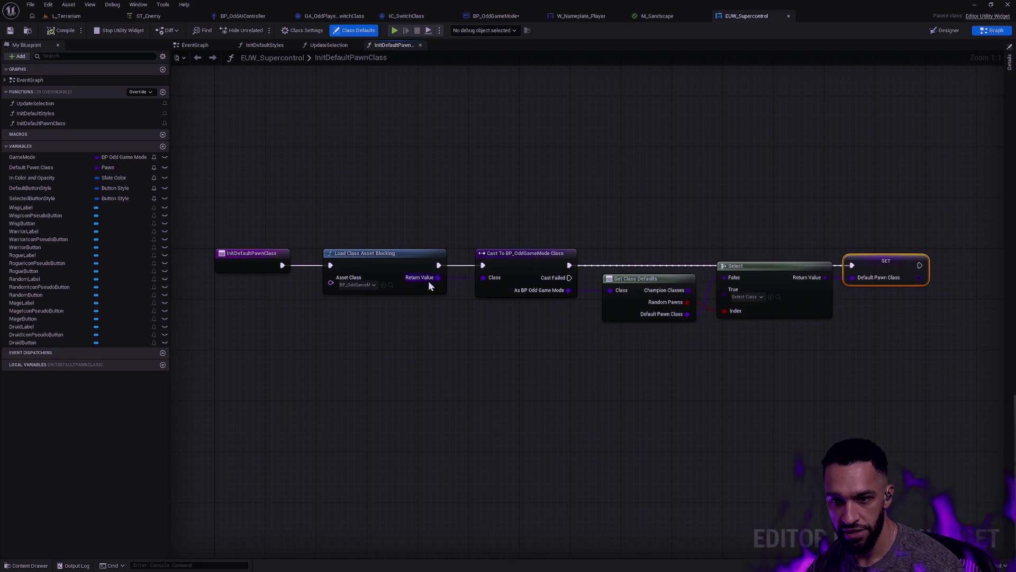
drag(373, 199, 414, 256)
click(588, 234)
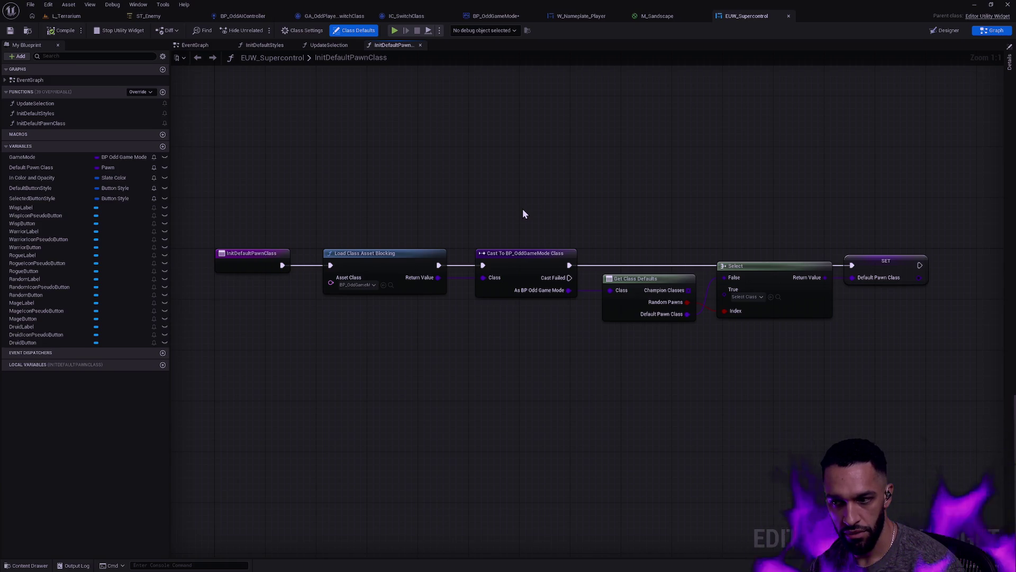
scroll(695, 225, right, 5)
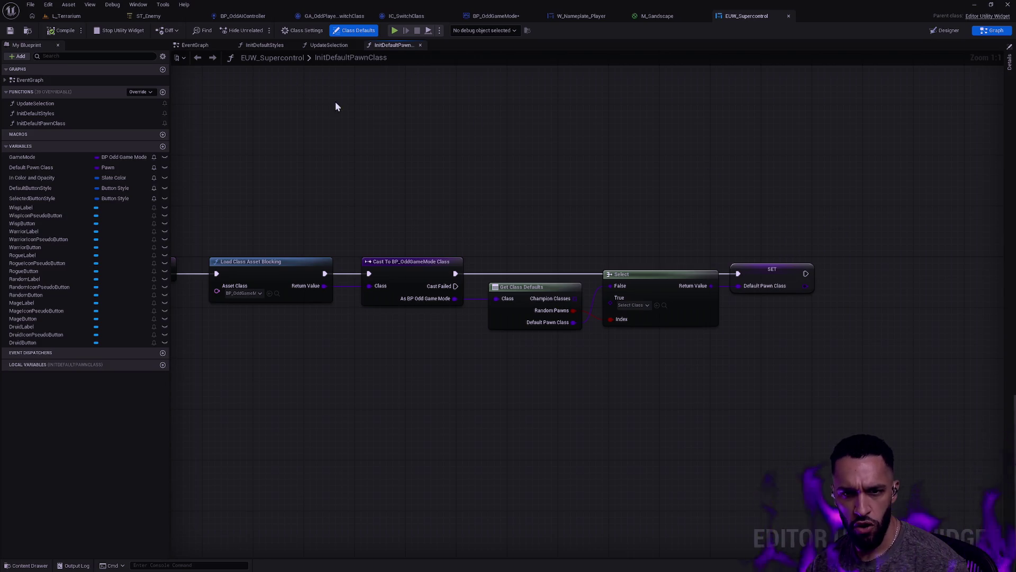
In Designer, select the Wisp button and collapse the RandomButton, WispButton and WarriorButton entries.
click(951, 32)
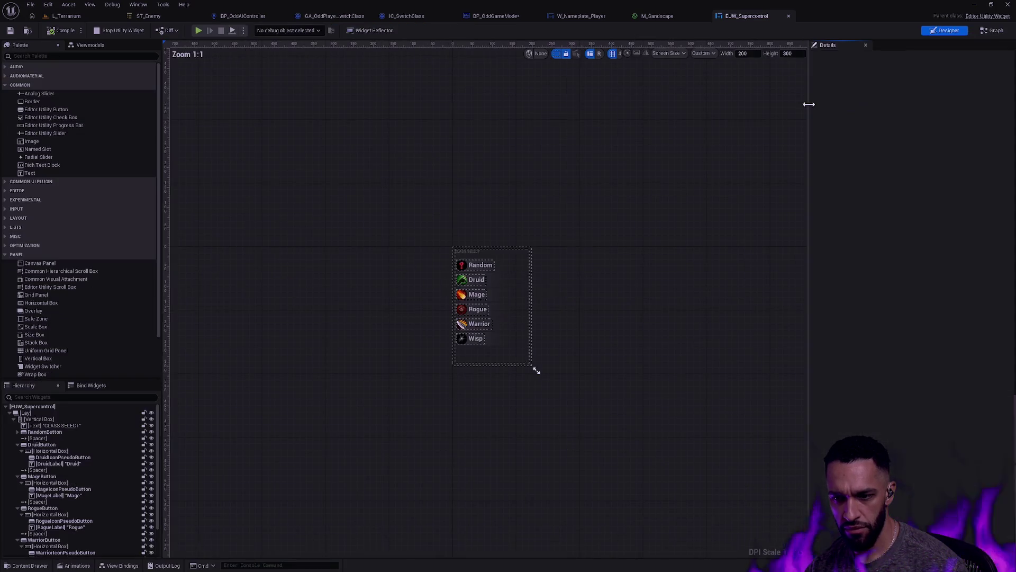
scroll(489, 312, up, 6)
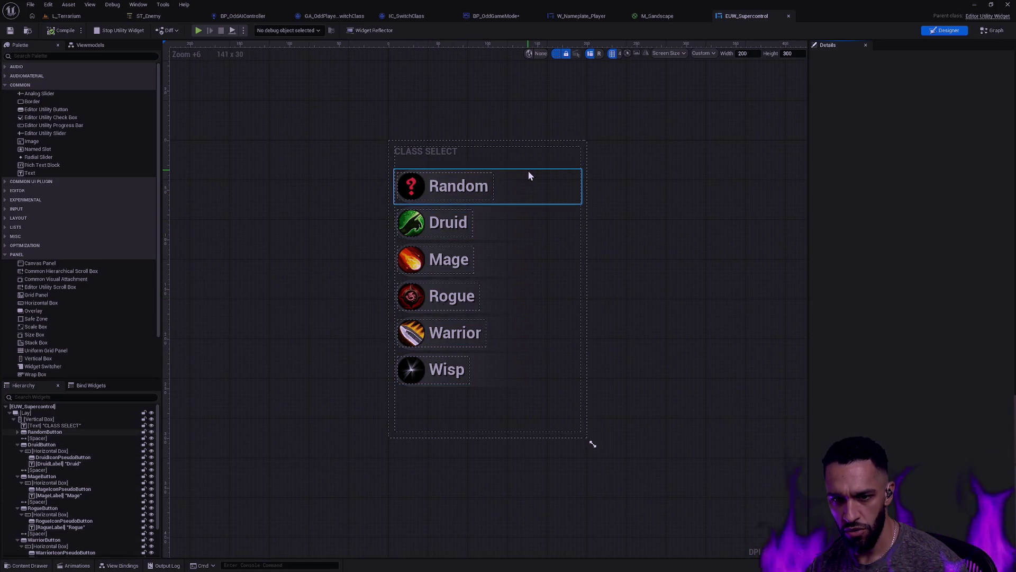
click(494, 376)
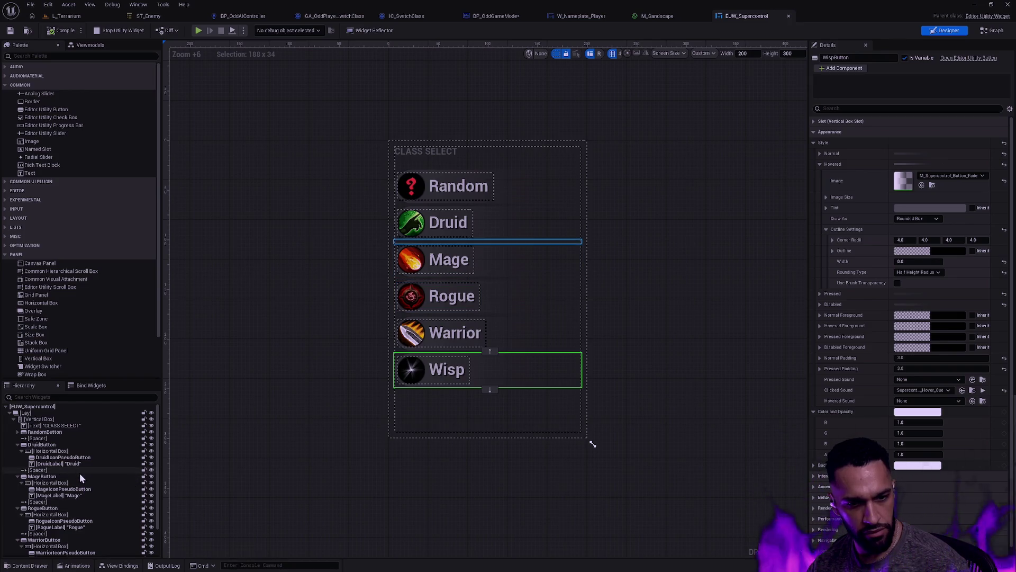
scroll(79, 519, up, 3)
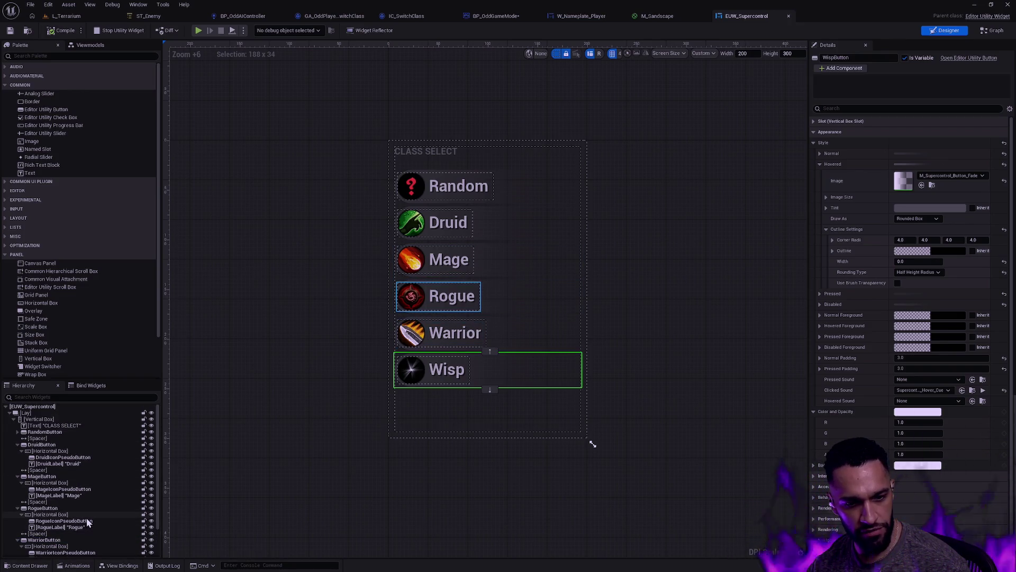
click(18, 431)
click(18, 432)
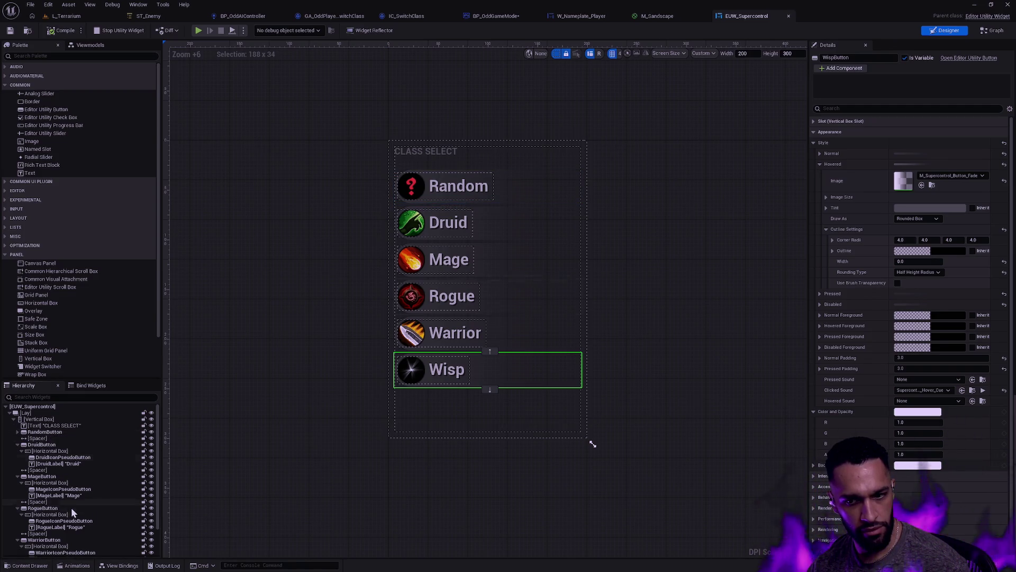
scroll(69, 508, down, 2)
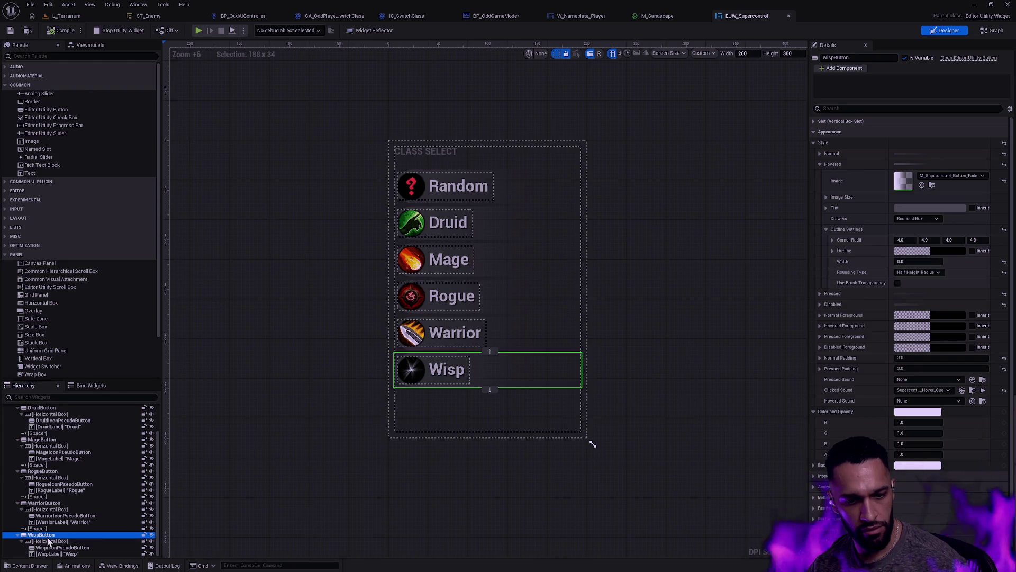
click(17, 534)
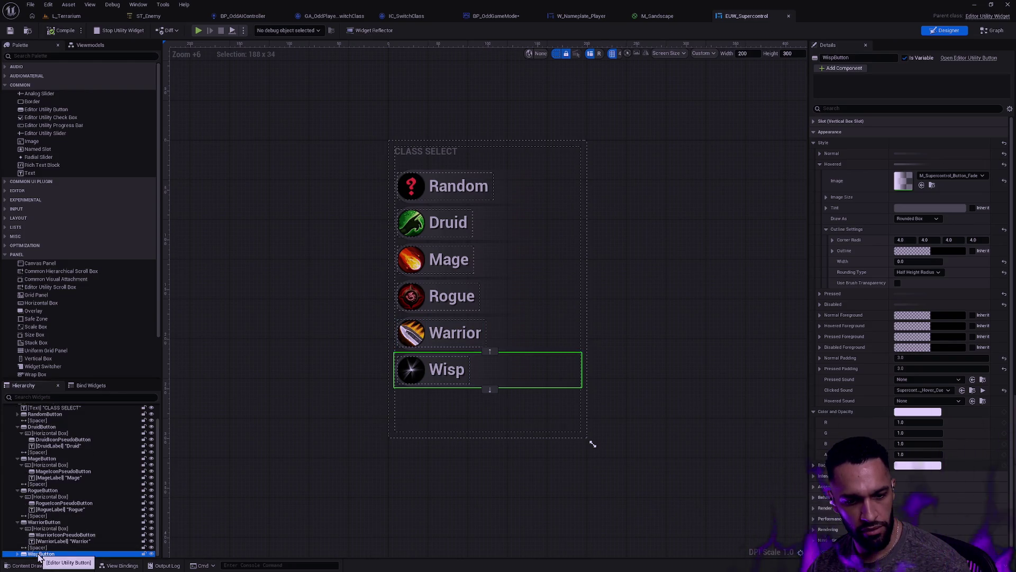
click(18, 522)
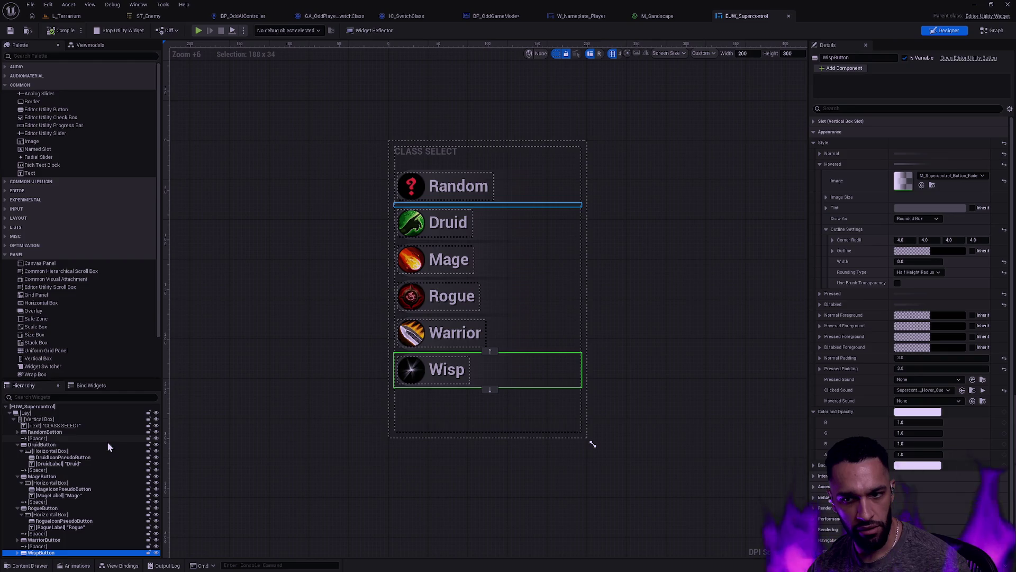
Move WispButton to the top and RandomButton to the bottom, then compile.
mouse_move(63, 553)
mouse_down()
mouse_move(78, 477)
mouse_move(59, 432)
mouse_move(64, 534)
mouse_move(59, 558)
mouse_move(45, 558)
mouse_up()
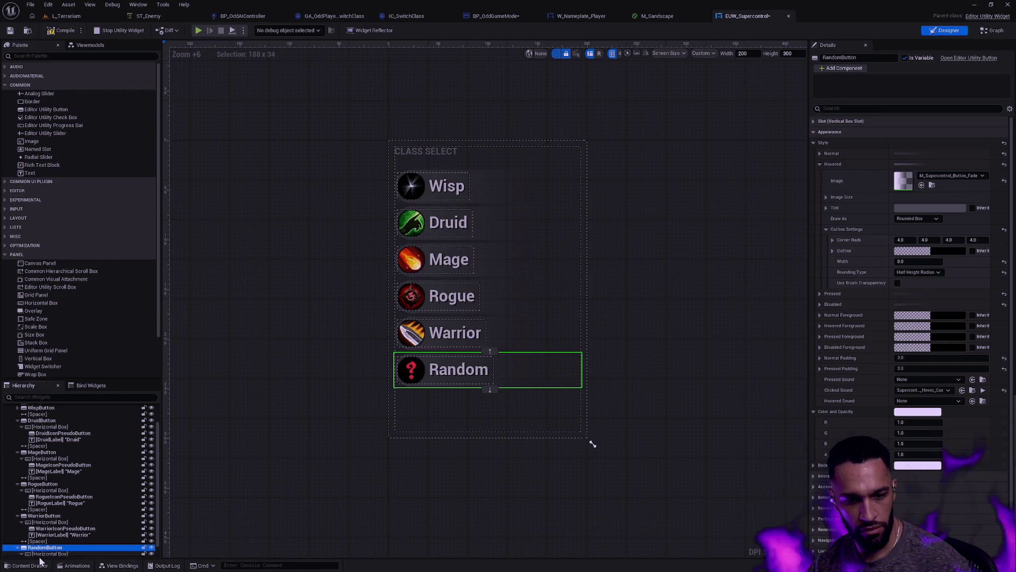
click(458, 493)
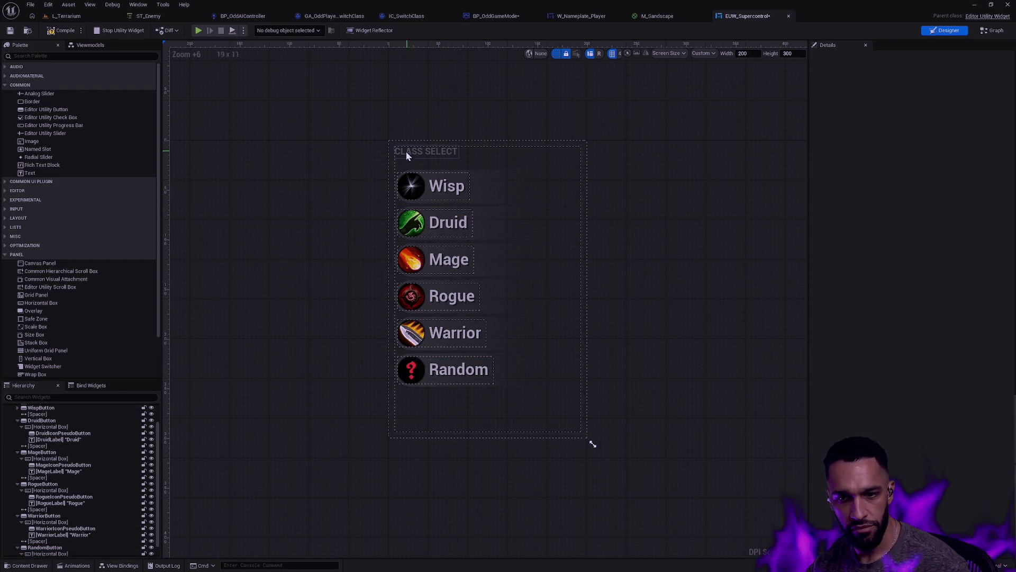
click(64, 30)
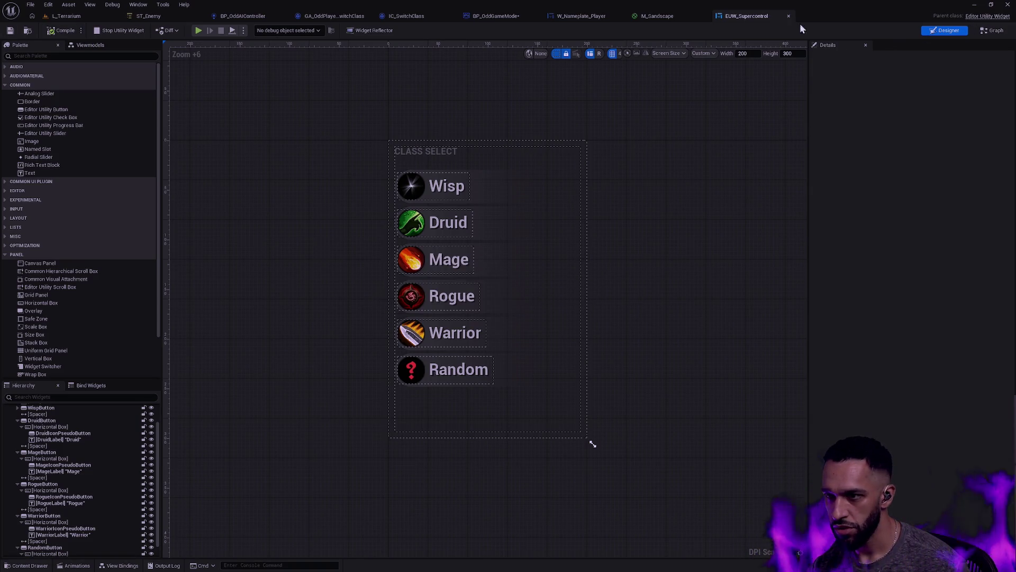
click(66, 16)
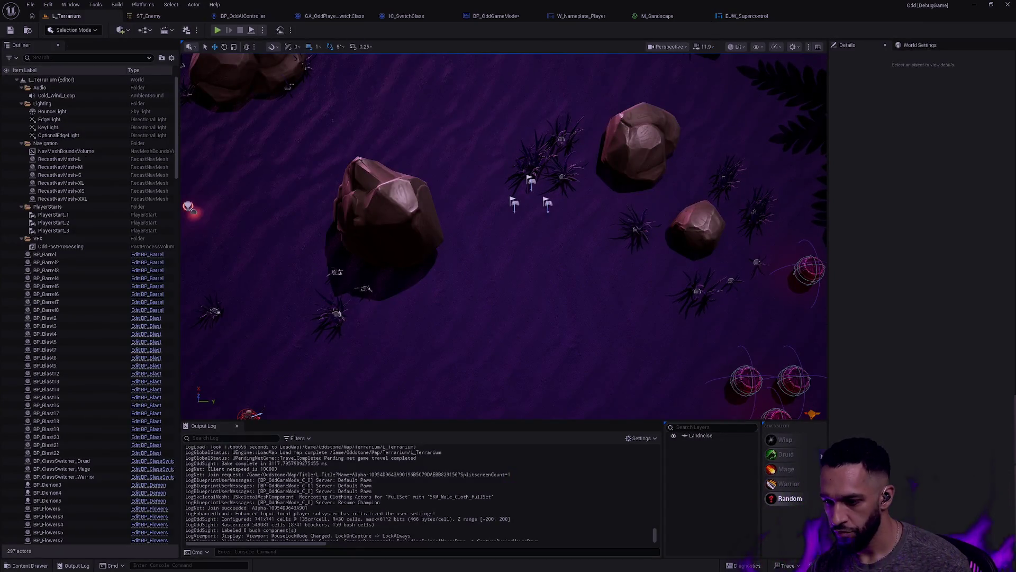
Choose Wisp in Class Select and play-test L_Terrarium, moving the wisp around the map.
click(795, 440)
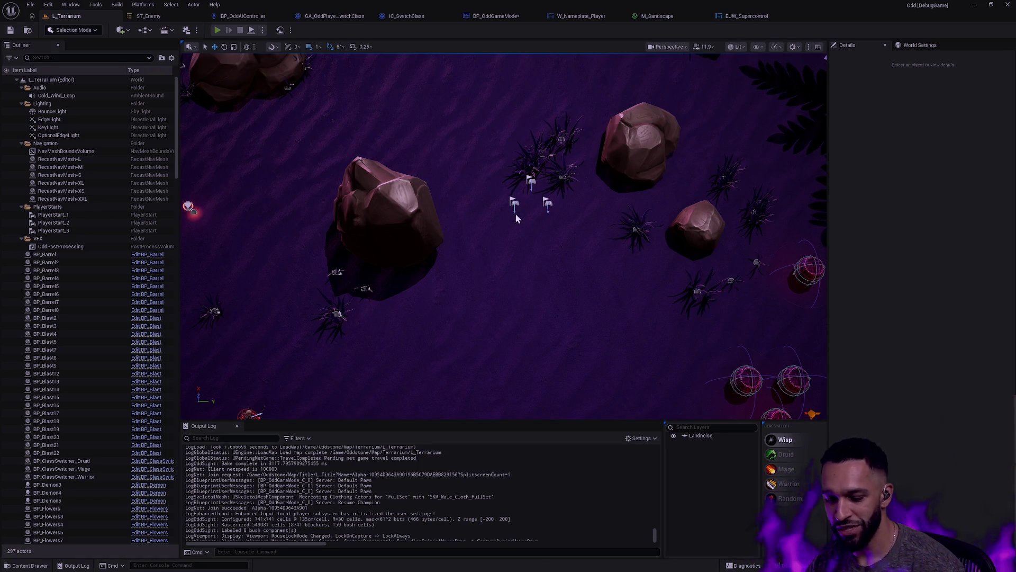
key(alt+p)
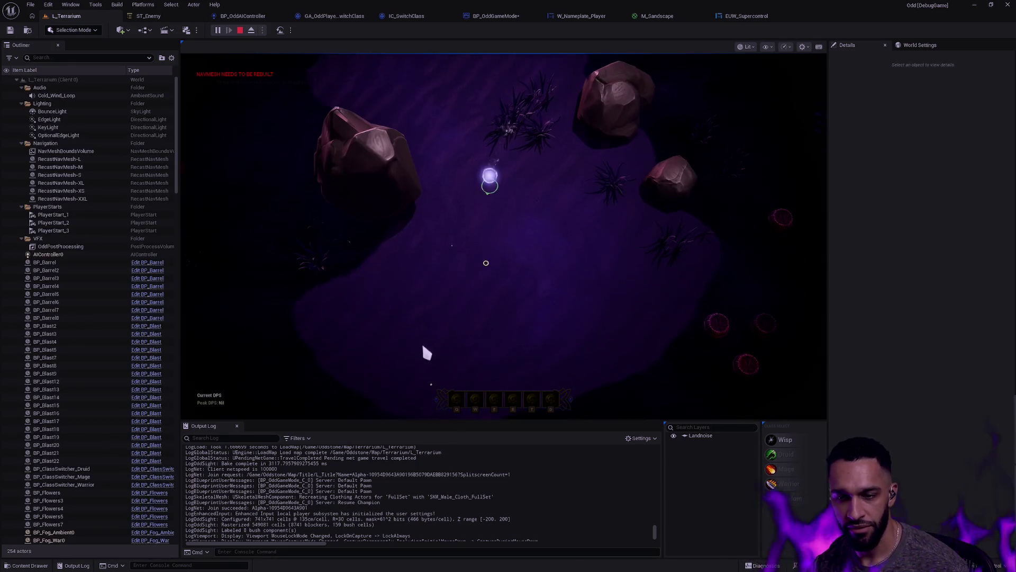
right_click(419, 234)
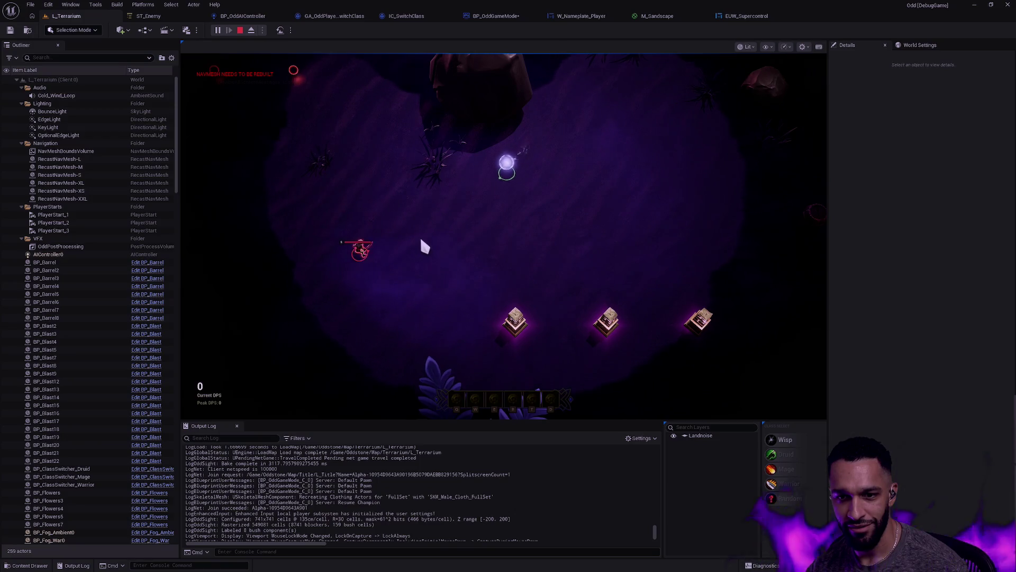
right_click(628, 211)
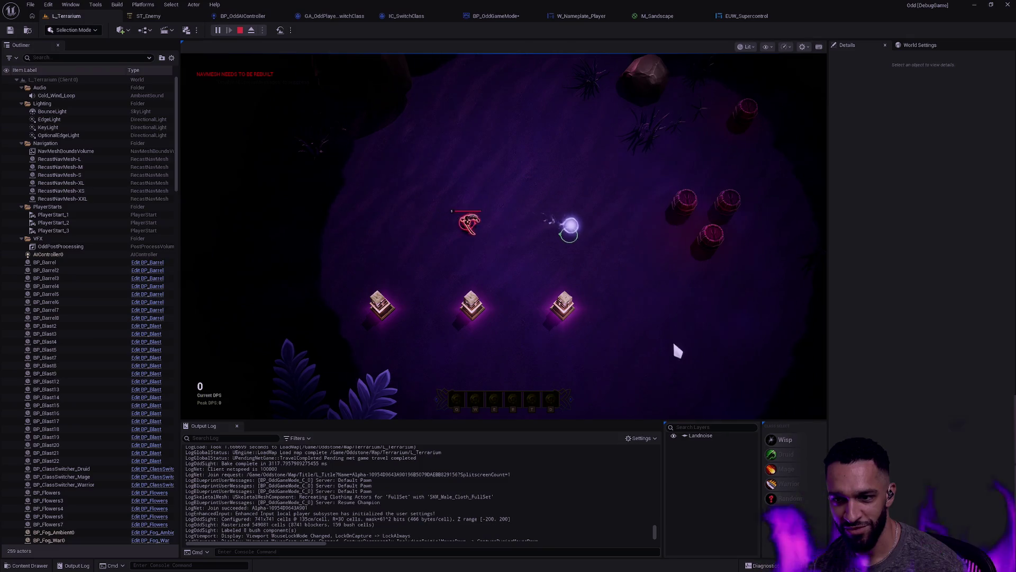
right_click(674, 352)
Stop the play session, inspect the Accessed None runtime error, and close the Message Log.
key(Escape)
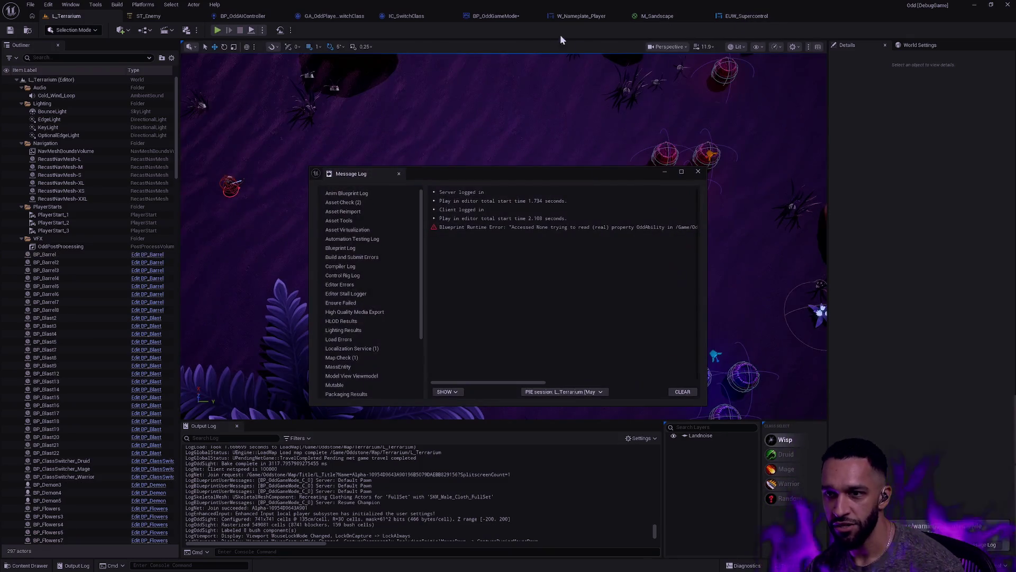
click(633, 228)
mouse_move(542, 381)
mouse_down()
mouse_move(646, 386)
mouse_move(623, 384)
mouse_up()
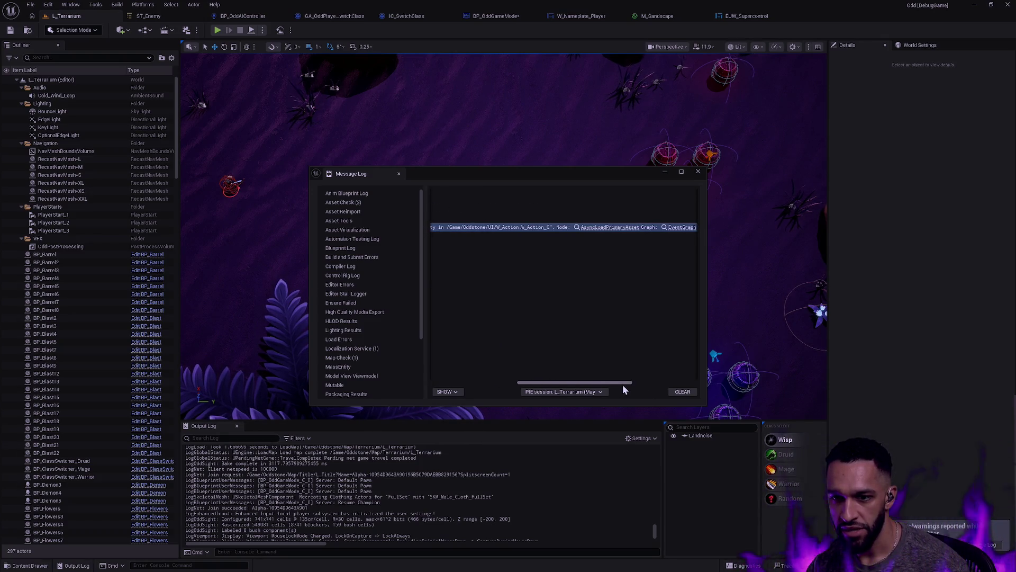
click(698, 172)
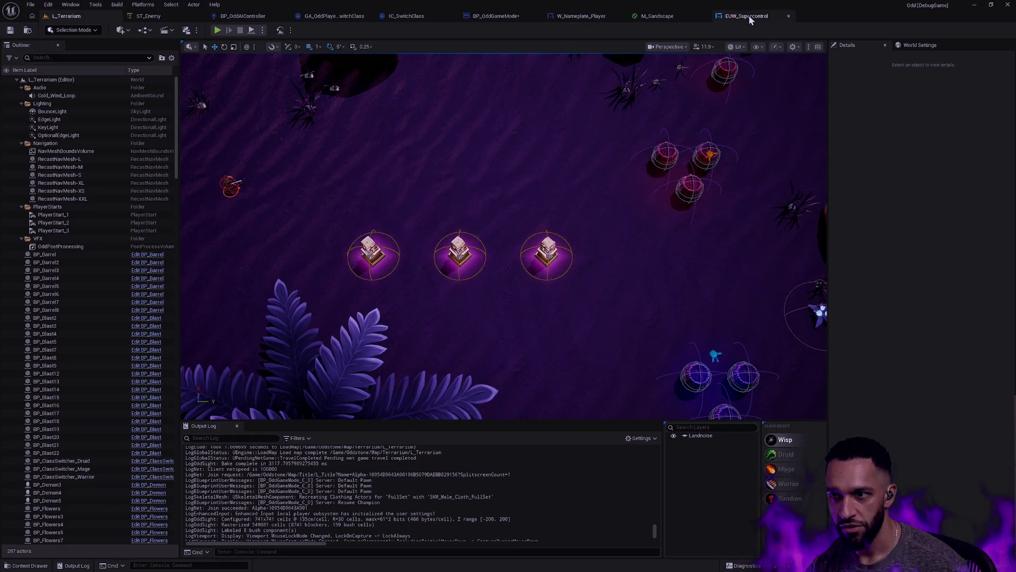
Close the EUW_Supercontrol widget editor with Ctrl+W, revealing the M_Sandscape material graph.
click(744, 15)
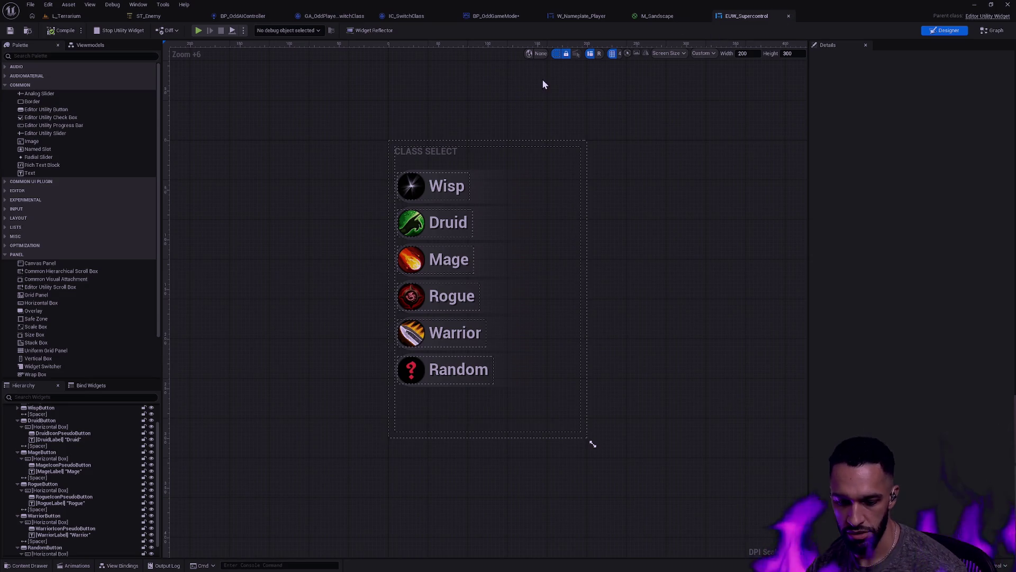
key(ctrl+w)
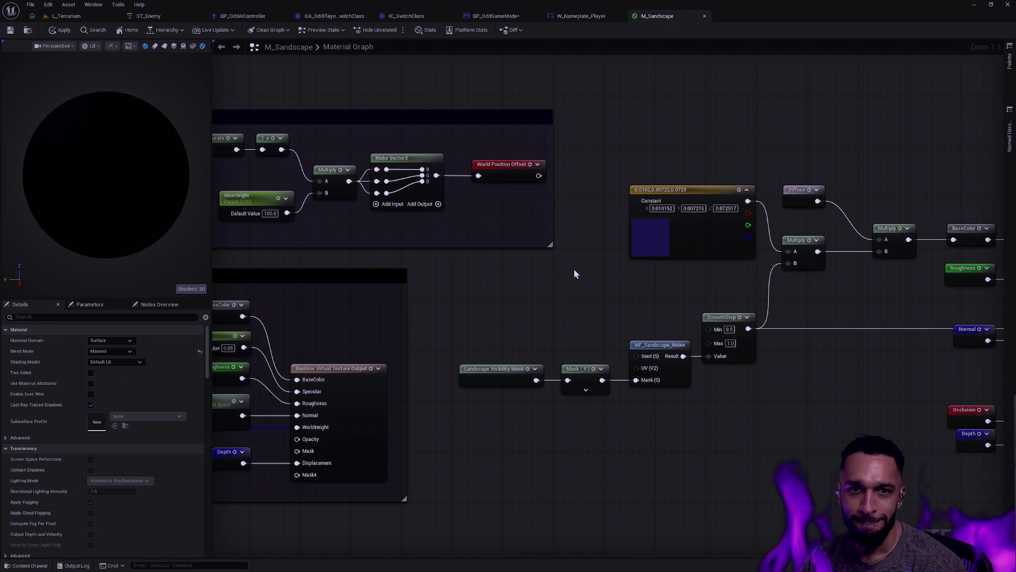
Close the M_Sandscape material editor, accepting the apply-changes prompt.
key(Home)
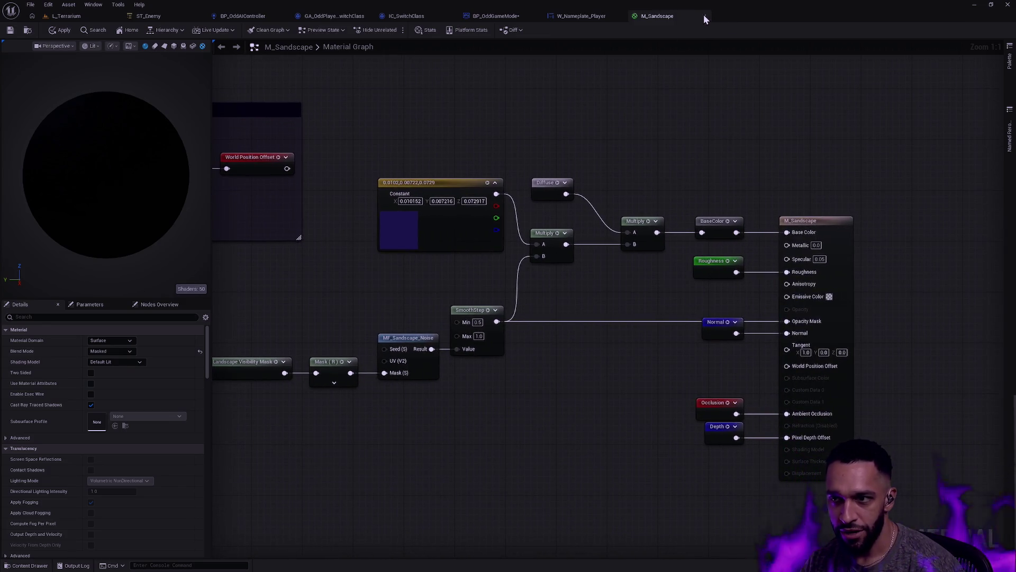
click(704, 16)
click(565, 309)
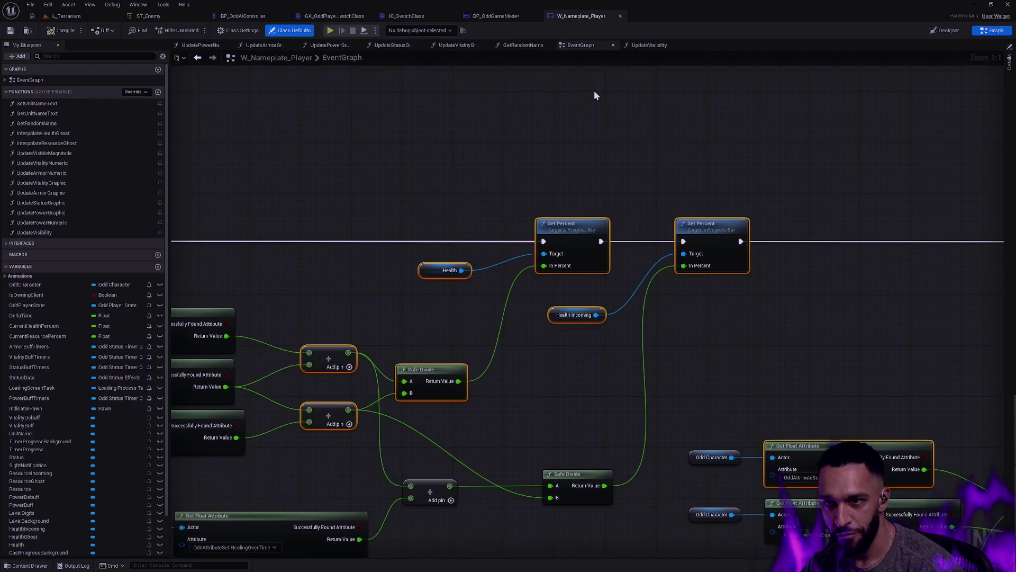
Close W_Nameplate_Player and frame BP_OddGameMode's GetDefaultPawnClassForController graph.
scroll(473, 157, down, 3)
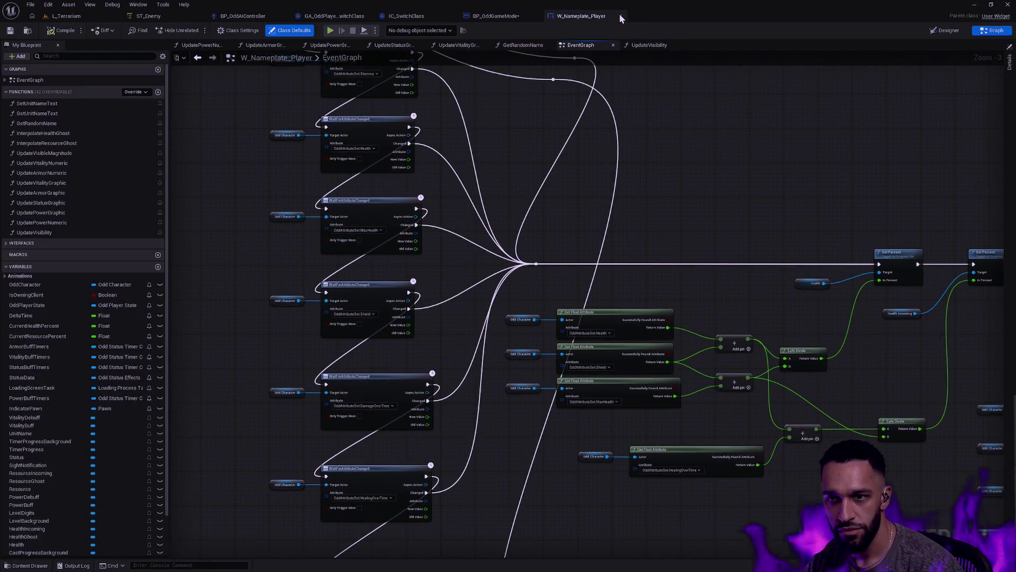
click(619, 16)
mouse_move(616, 157)
mouse_down()
mouse_move(645, 279)
mouse_move(473, 261)
mouse_up()
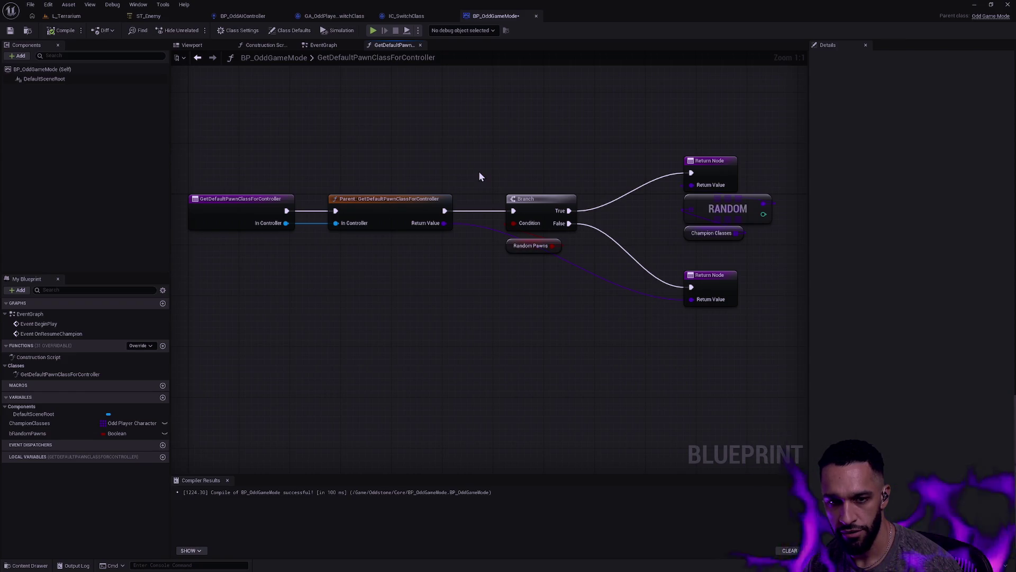
Look over the OnResumeChampion node chain in BP_OddGameMode's EventGraph, then return to L_Terrarium.
click(339, 45)
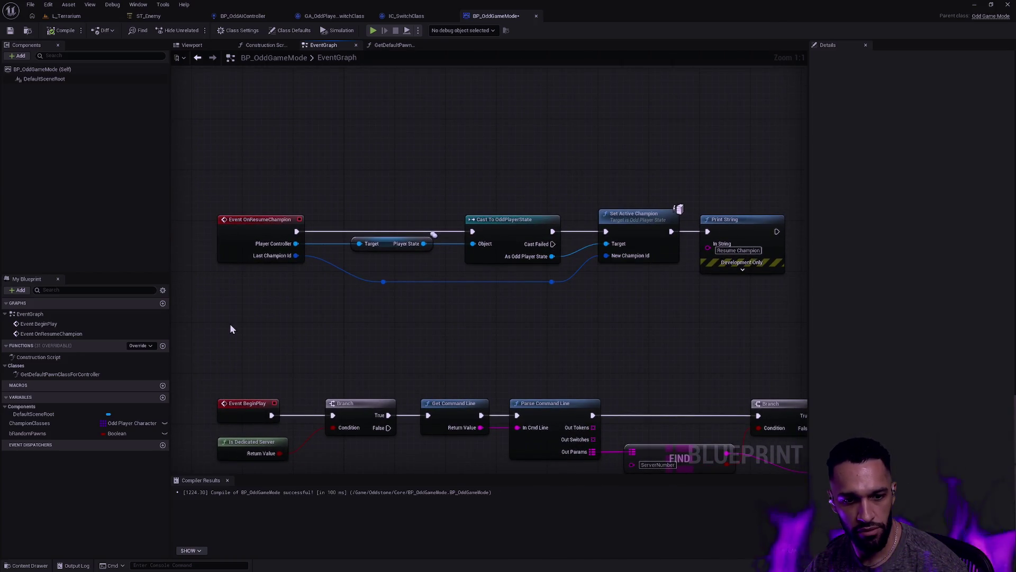
mouse_move(672, 328)
mouse_down()
mouse_move(420, 265)
mouse_move(399, 198)
mouse_up()
drag(277, 154, 295, 204)
click(365, 280)
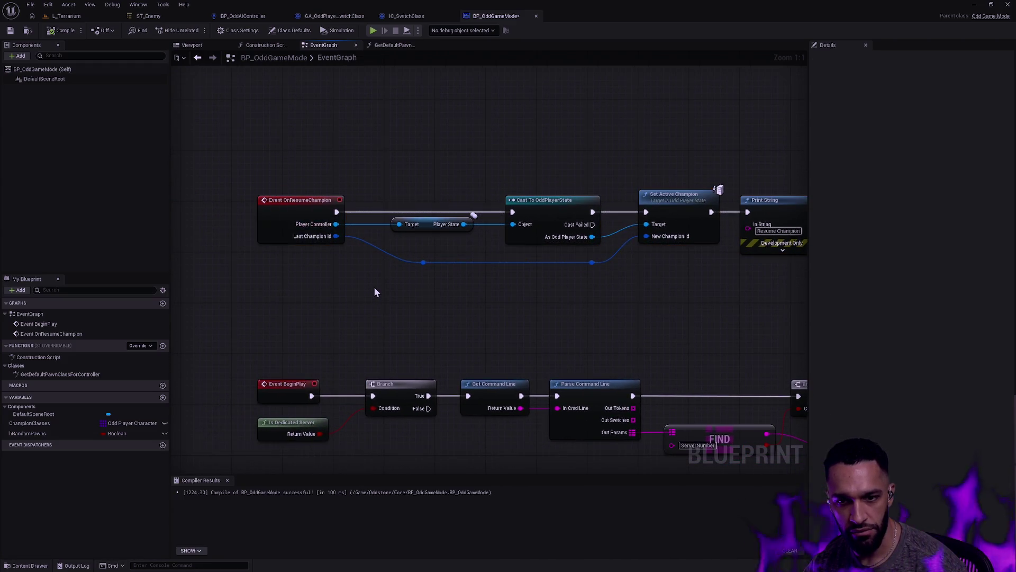
mouse_move(517, 311)
mouse_down()
mouse_move(313, 338)
mouse_move(397, 331)
mouse_up()
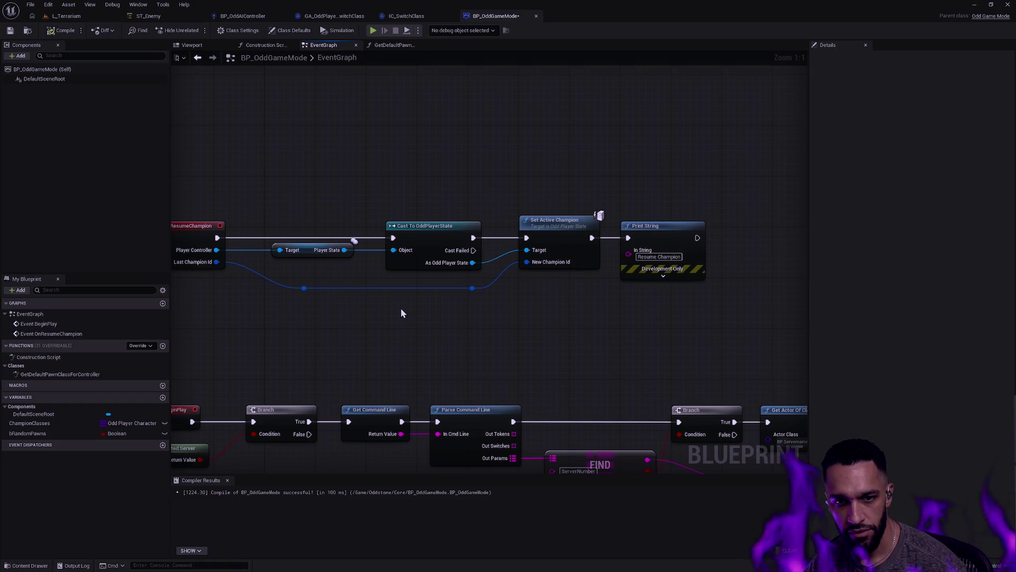
drag(318, 179, 334, 201)
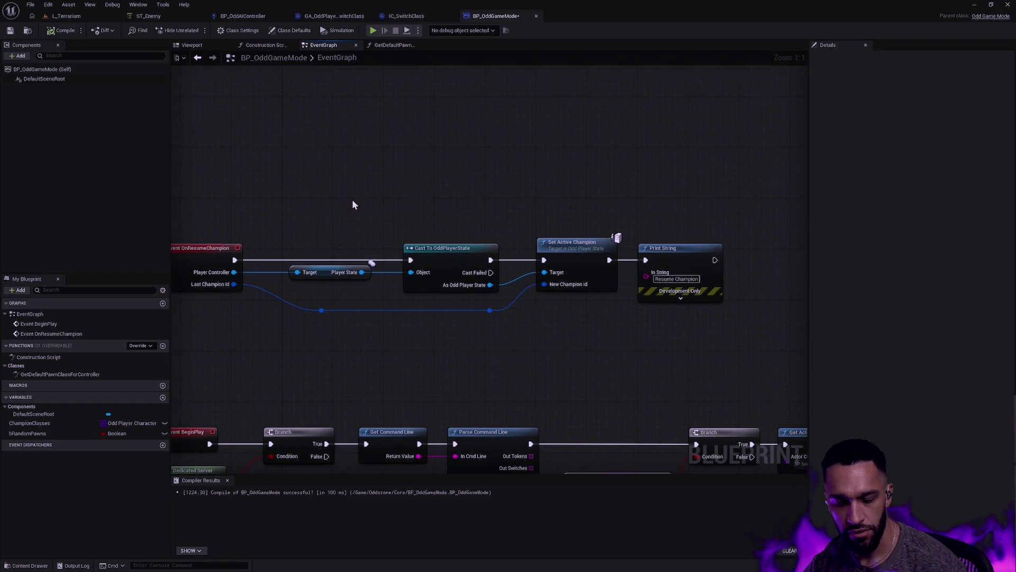
click(76, 17)
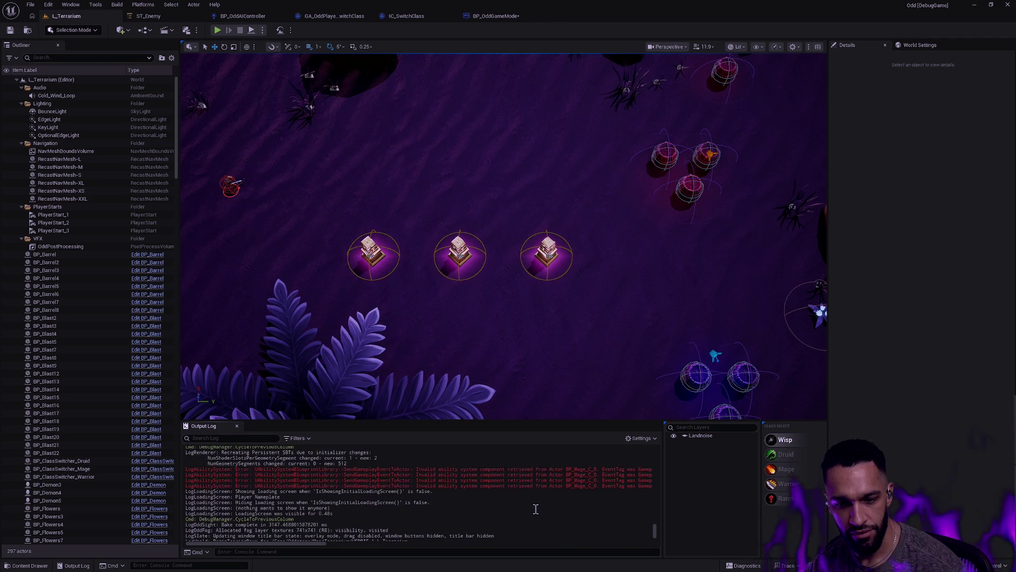
scroll(536, 509, up, 3)
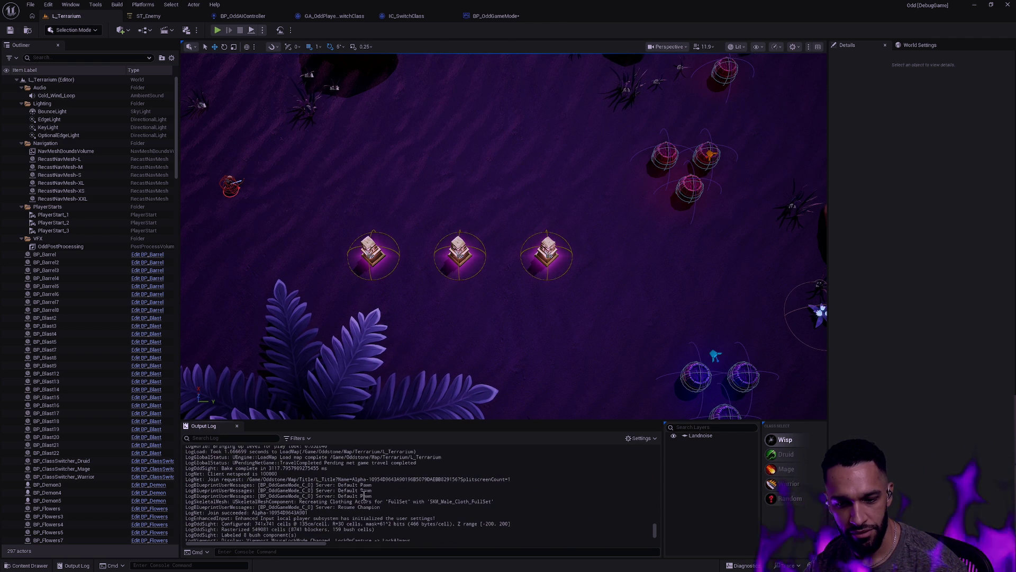
drag(381, 507, 338, 507)
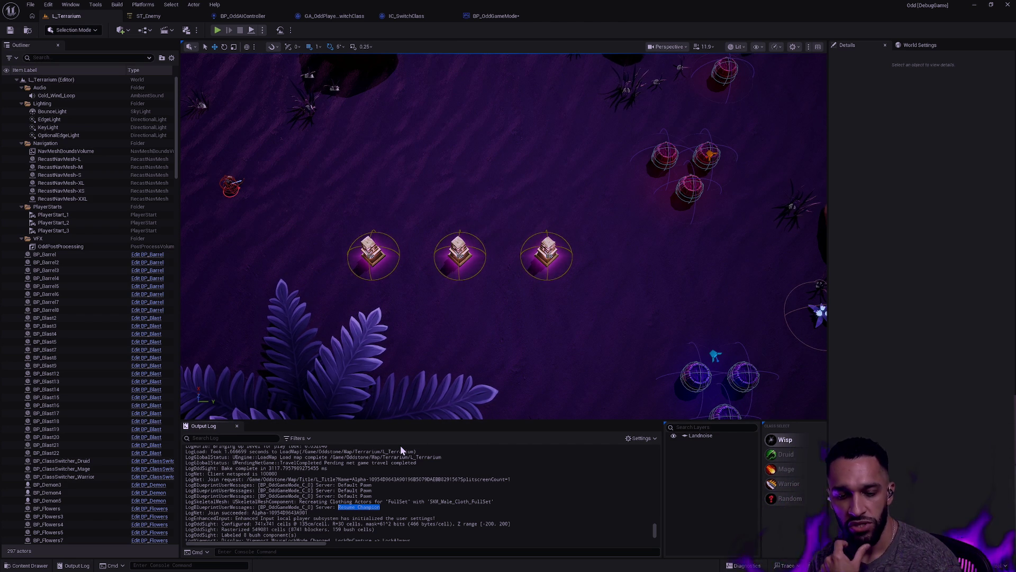
Add a comment box above the OnResumeChampion nodes titled 'If default pawn = wisp (default)'.
click(495, 16)
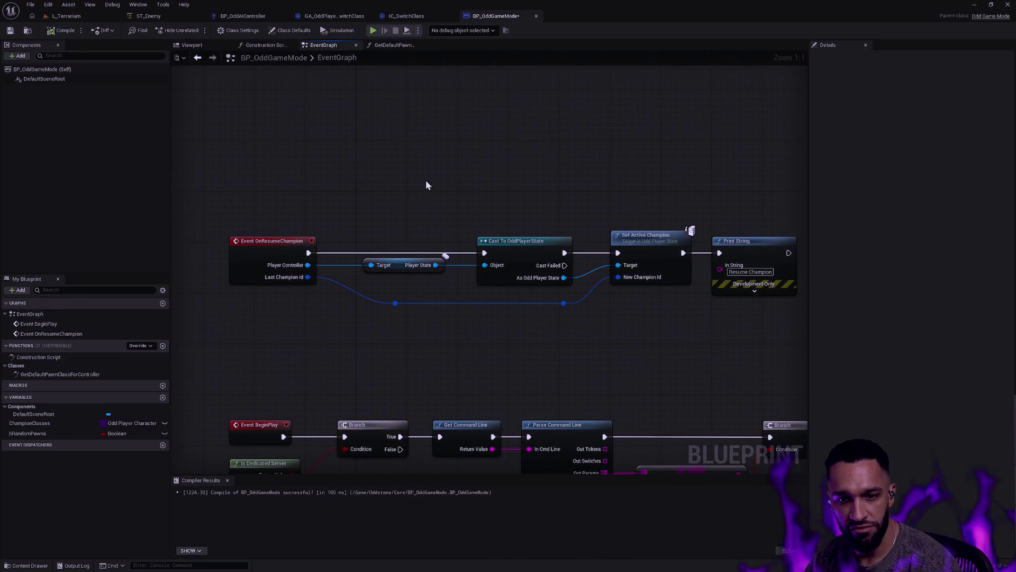
right_click(377, 222)
key(Escape)
key(c)
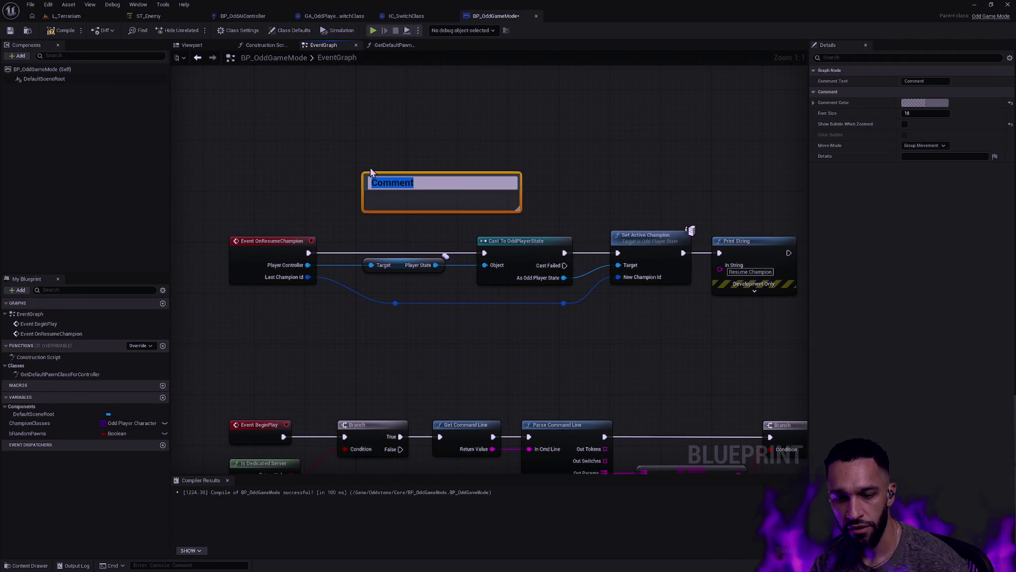
text(If the way i)
key(BackSpace)
key(BackSpace)
key(BackSpace)
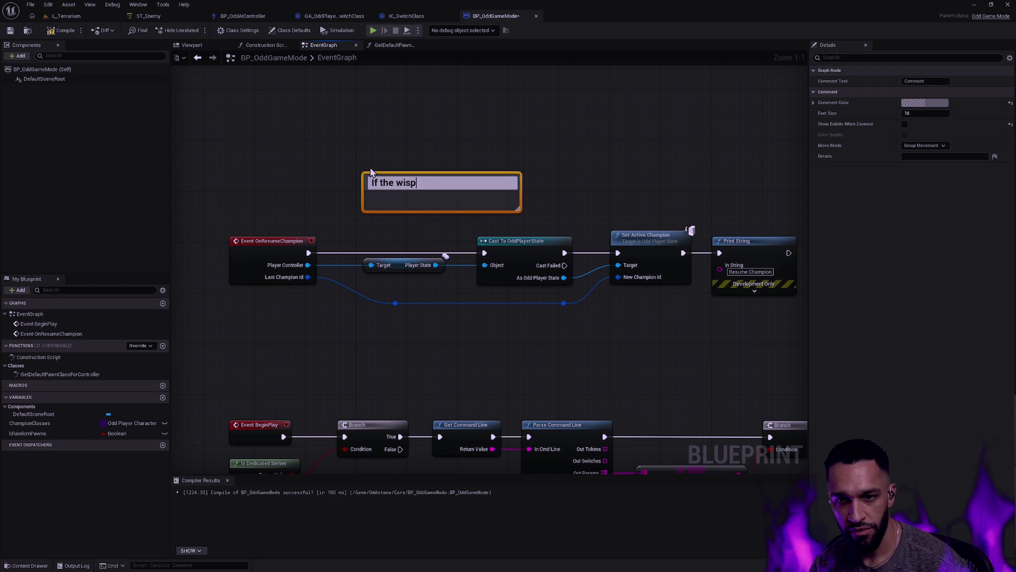
key(BackSpace)
key(BackSpace)
key(BackSpace)
text(default pawn = wisp)
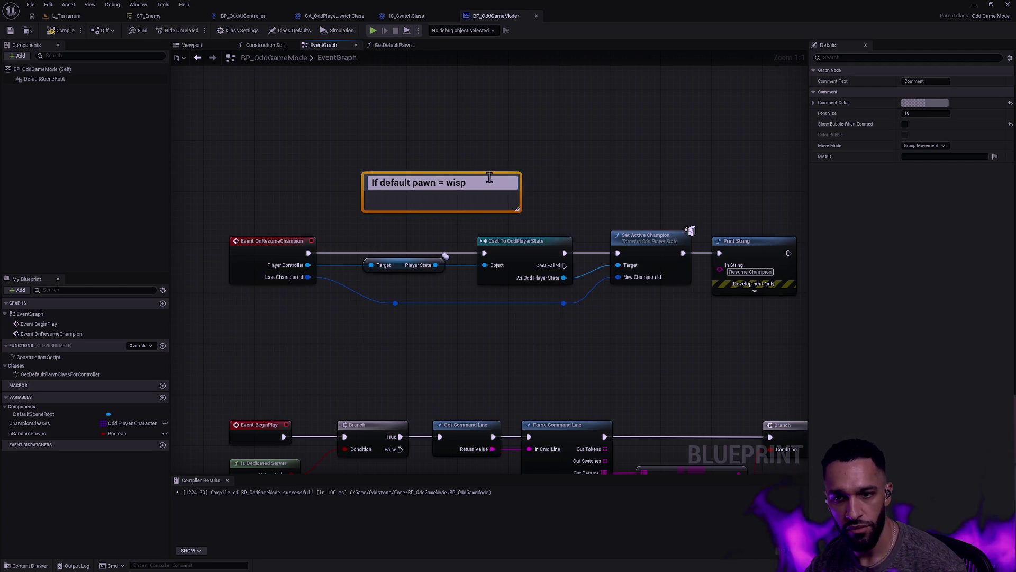
text( (default))
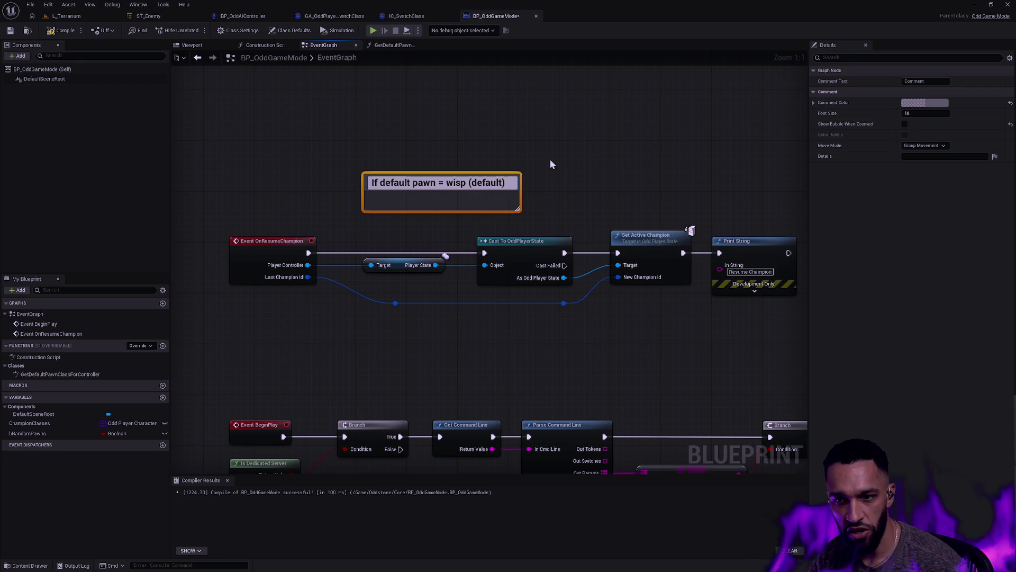
key(Return)
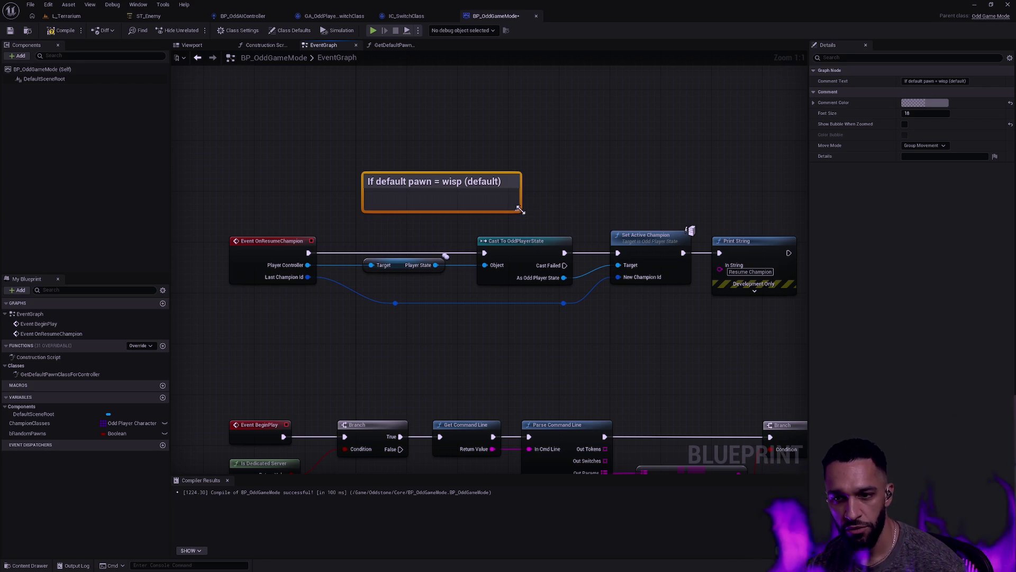
Raise the comment and add the line 'then load pawn from last champion ID'.
drag(538, 219, 480, 218)
mouse_move(434, 190)
mouse_down()
mouse_move(449, 171)
mouse_move(448, 133)
mouse_move(565, 188)
mouse_up()
double_click(436, 126)
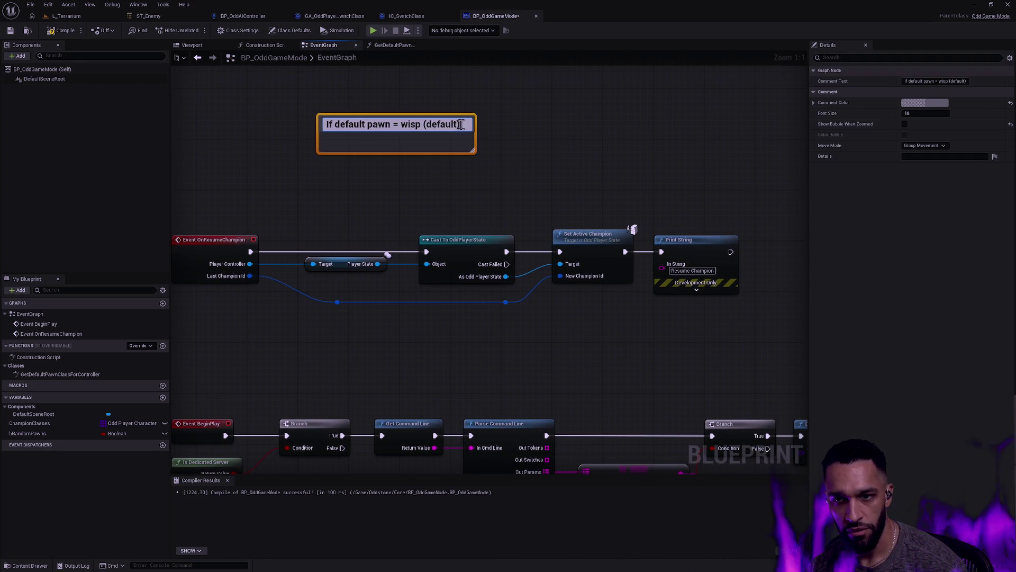
key(shift+Return)
text(then)
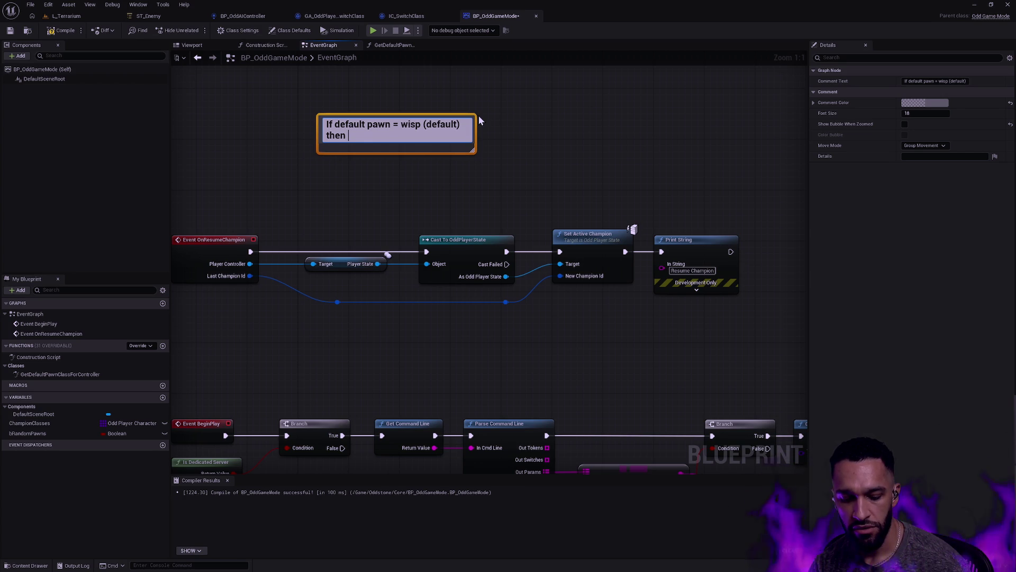
text(load)
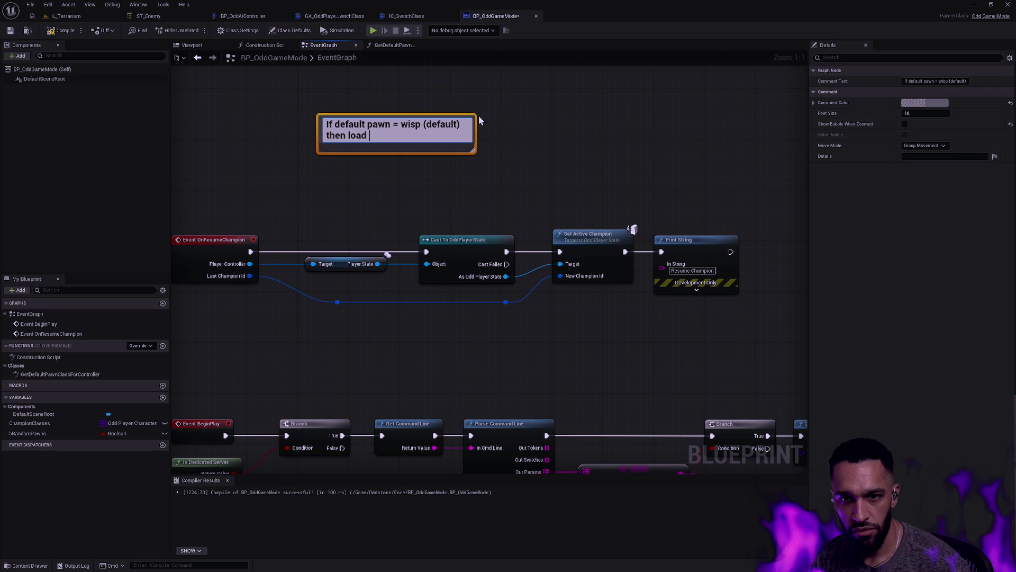
text( last champion)
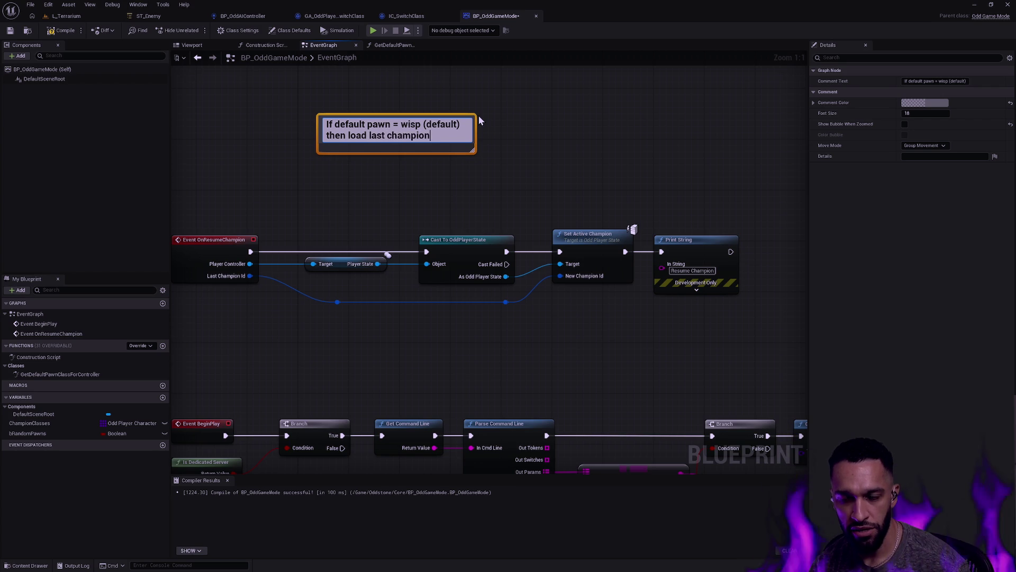
text( paw)
key(BackSpace)
key(BackSpace)
key(BackSpace)
text(pawn freom)
key(BackSpace)
key(BackSpace)
key(BackSpace)
text(om last ch)
text(ID)
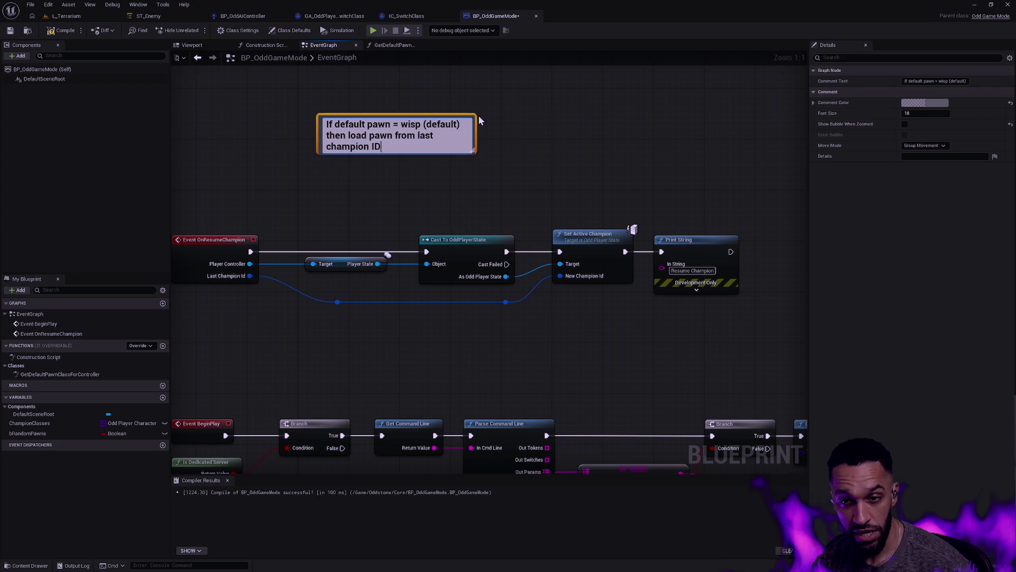
Append the lines 'else' and 'then load pawn we have' to the comment.
key(shift+Return)
key(shift+Return)
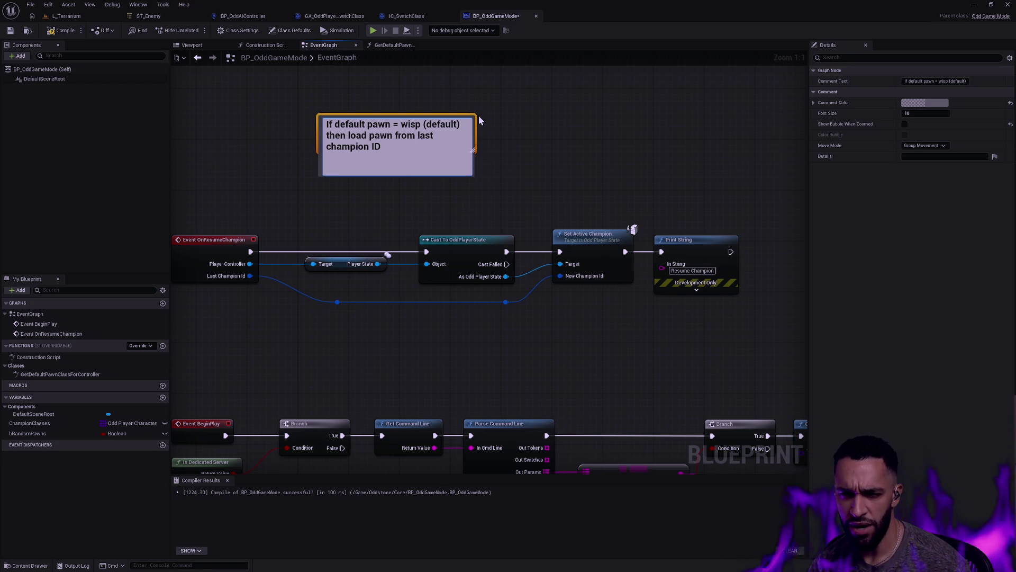
text(else)
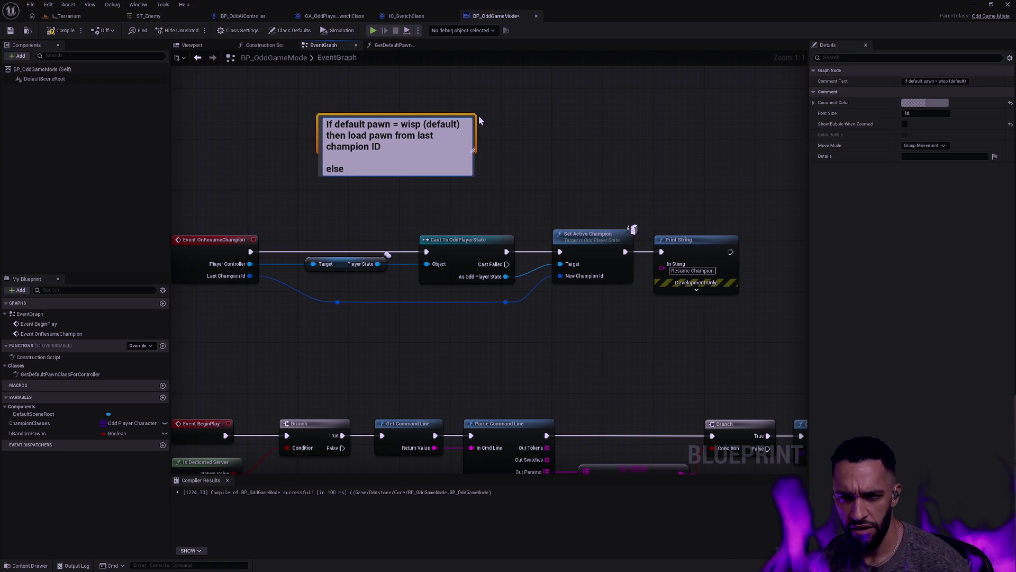
key(shift+Return)
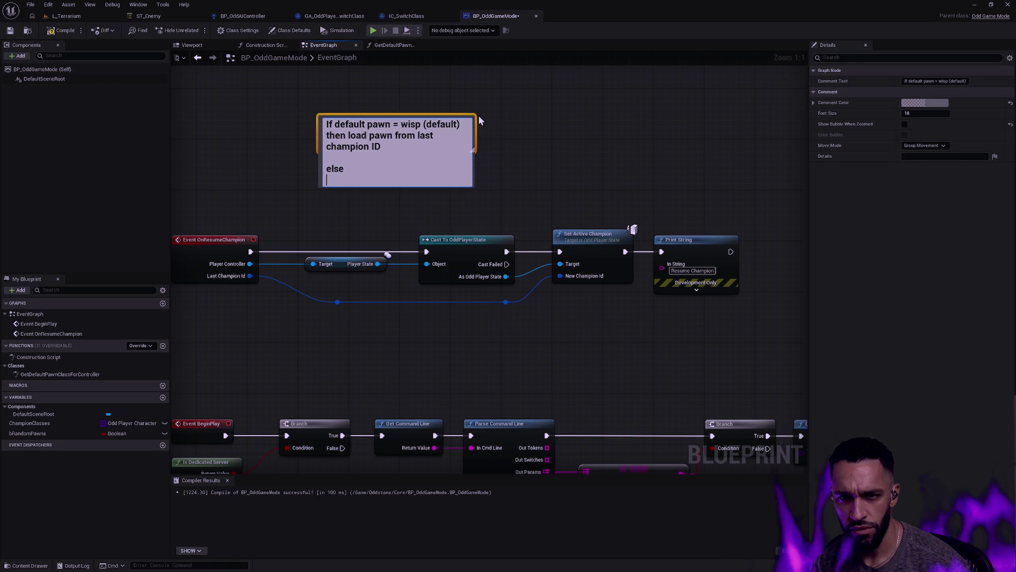
text(then load)
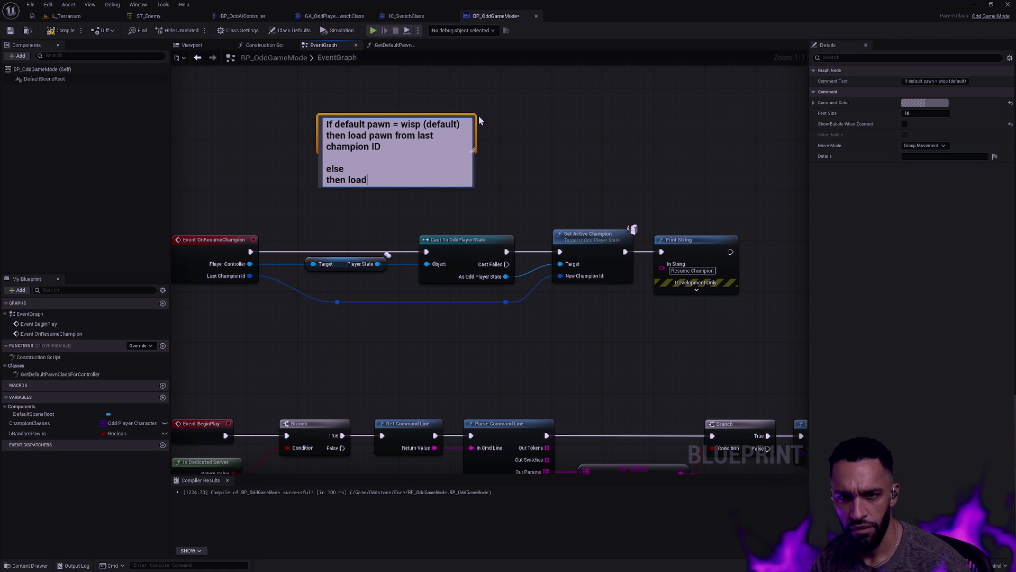
text( pawn we )
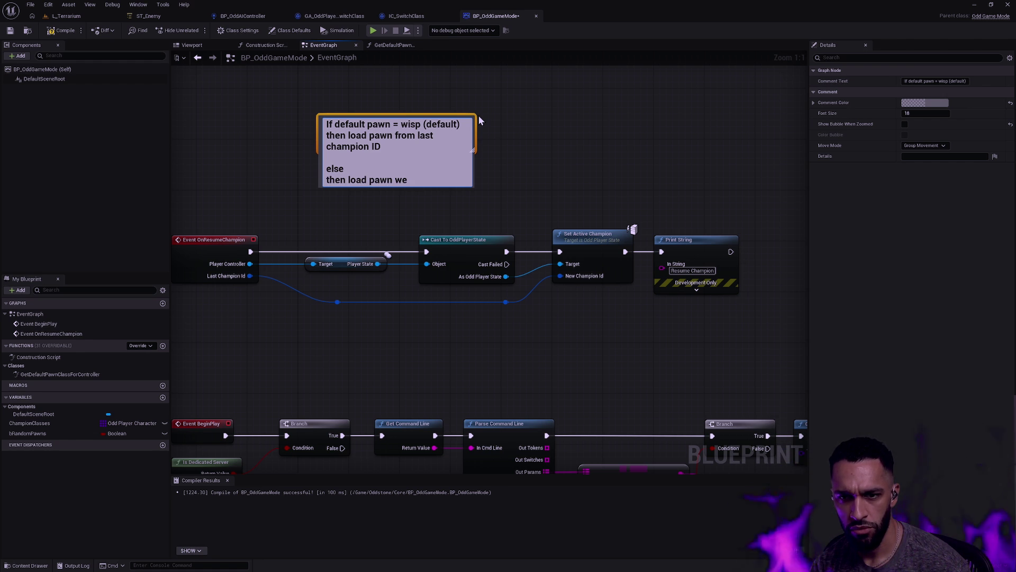
text(have)
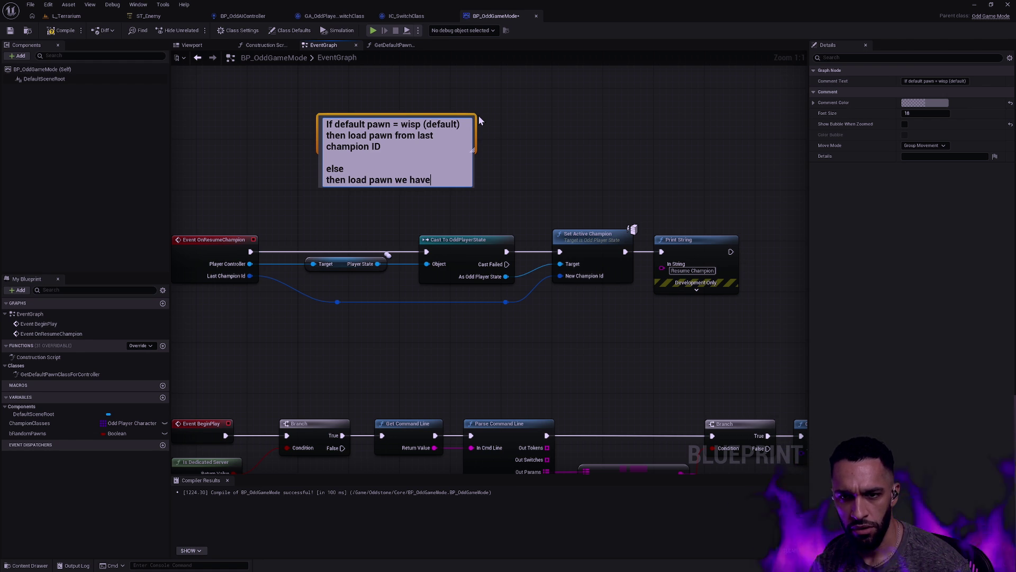